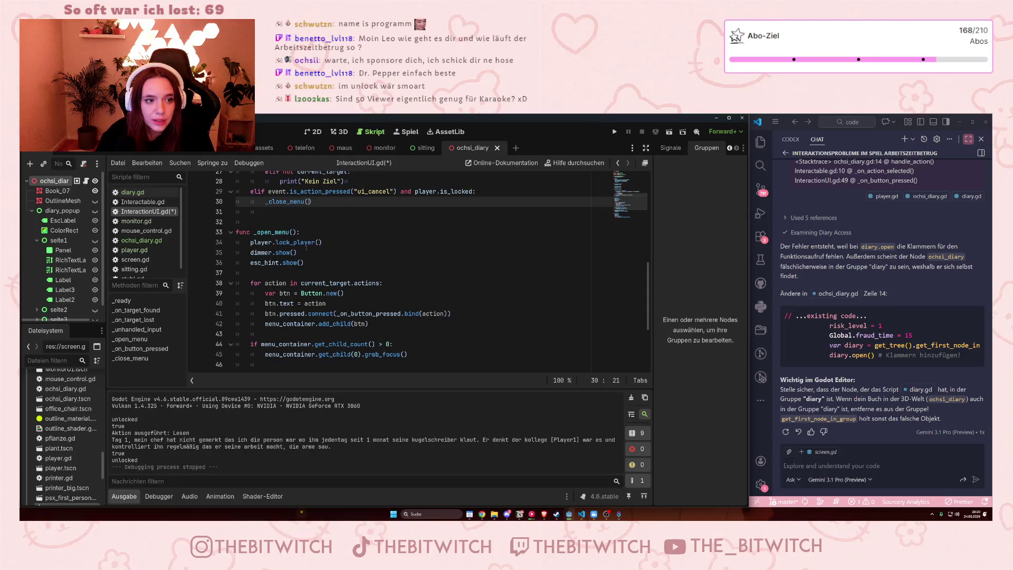
left_click(318, 270)
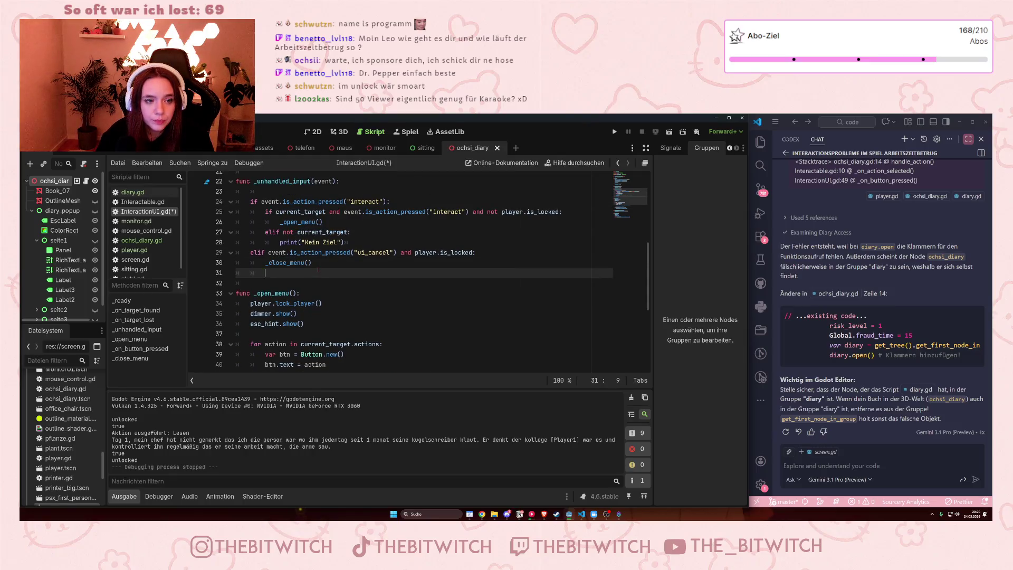
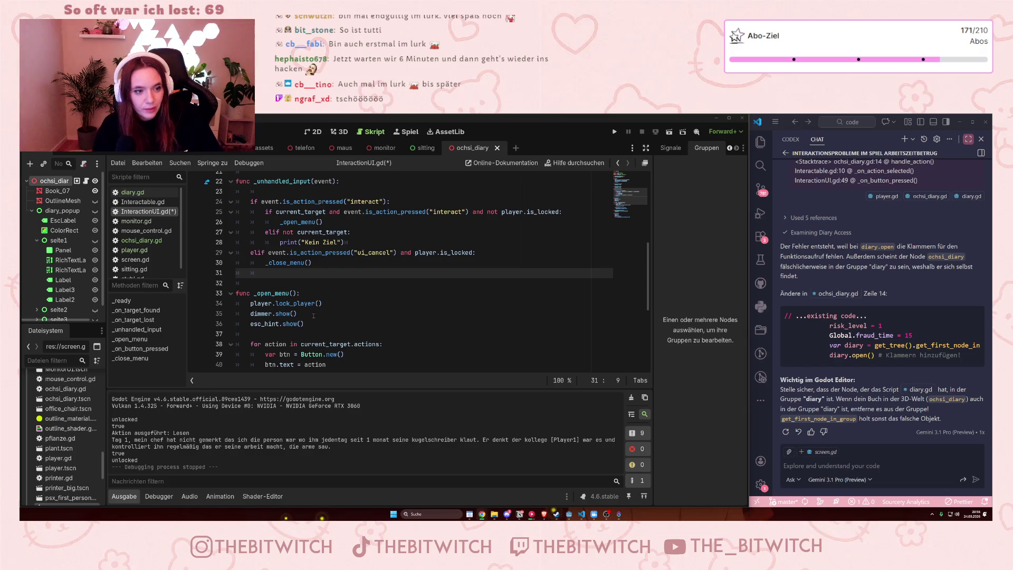
Inspect the ui_cancel check on line 29 of InteractionUI.gd and the blank line after _close_menu.
left_click_drag(268, 252, 307, 252)
left_click(308, 252)
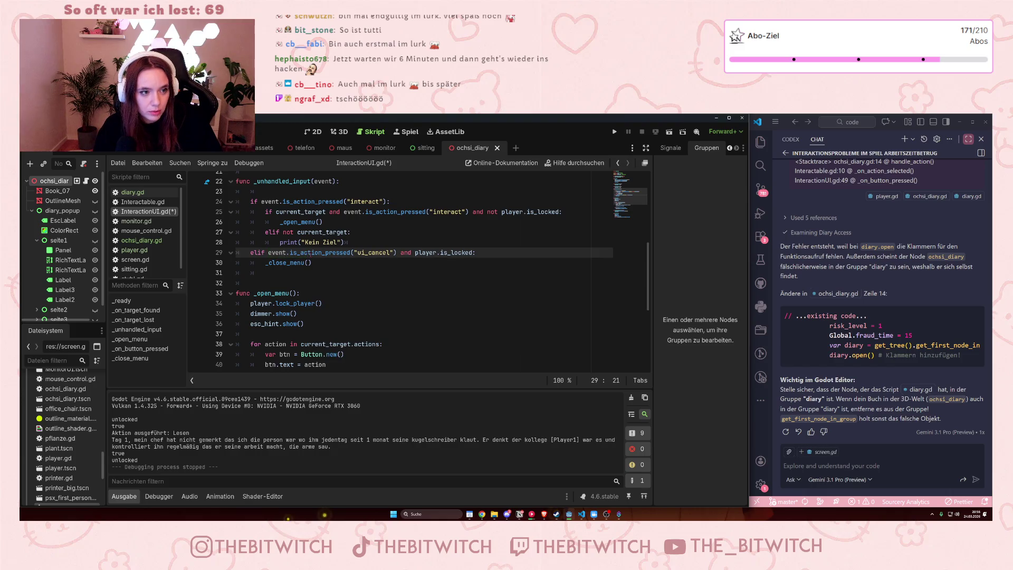
scroll(312, 253, "up", 2)
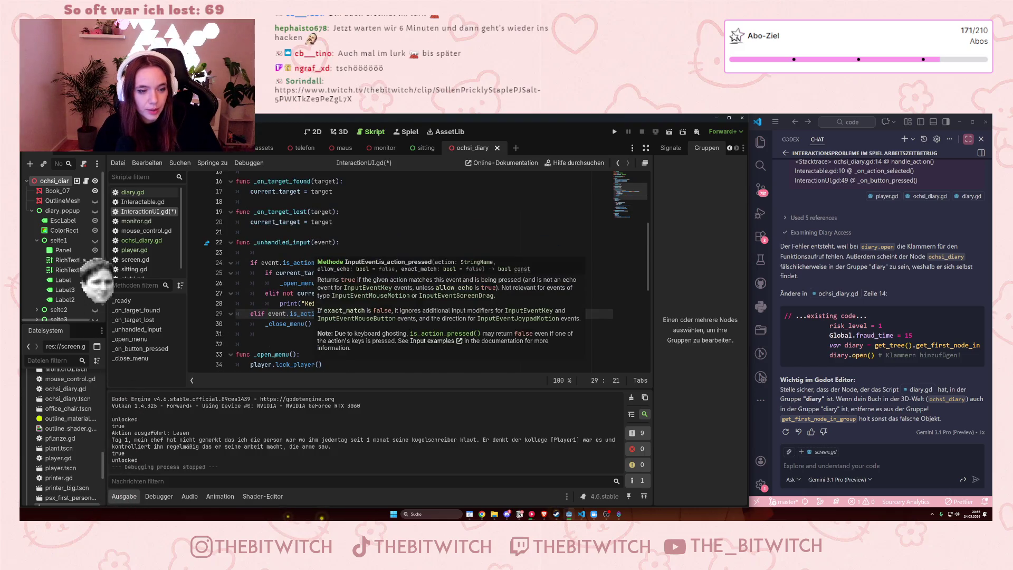
key("Left")
key("Left")
key("Left")
left_click(348, 343)
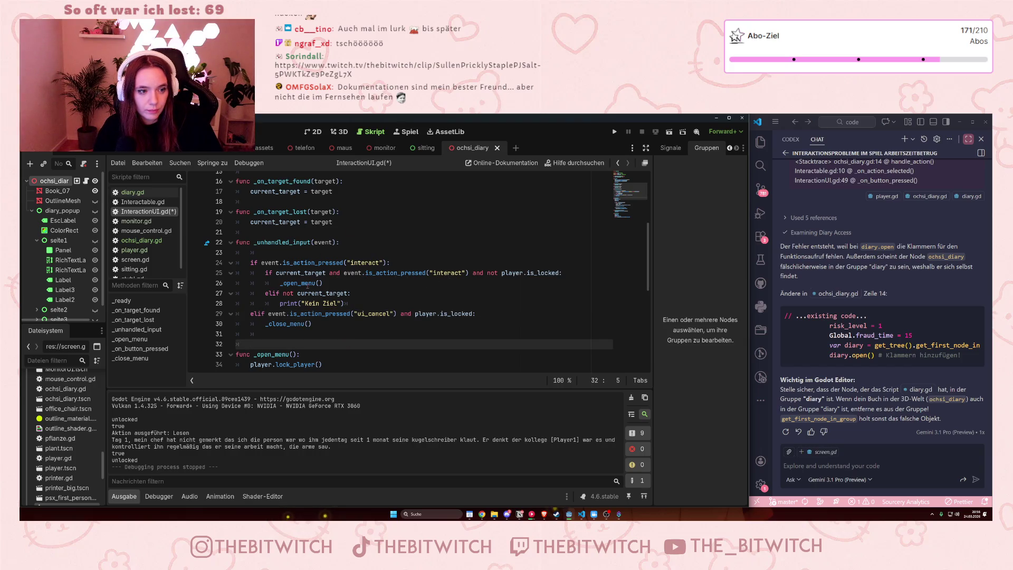
Scroll down to inspect the current_target and _close_menu lines 48–50 in InteractionUI.gd.
scroll(312, 299, "down", 2)
scroll(315, 296, "down", 1)
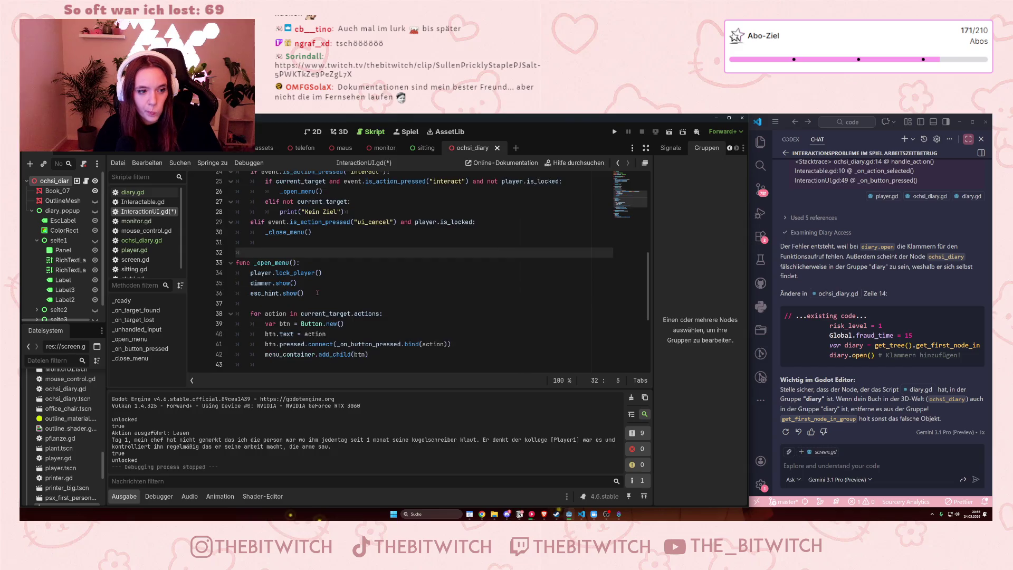
scroll(323, 282, "down", 5)
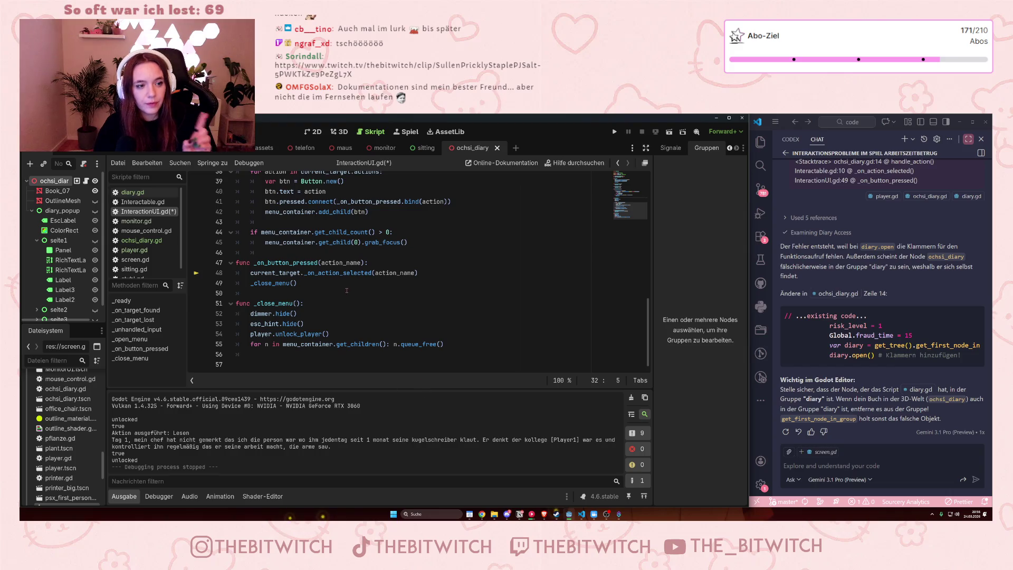
mouse_move(270, 275)
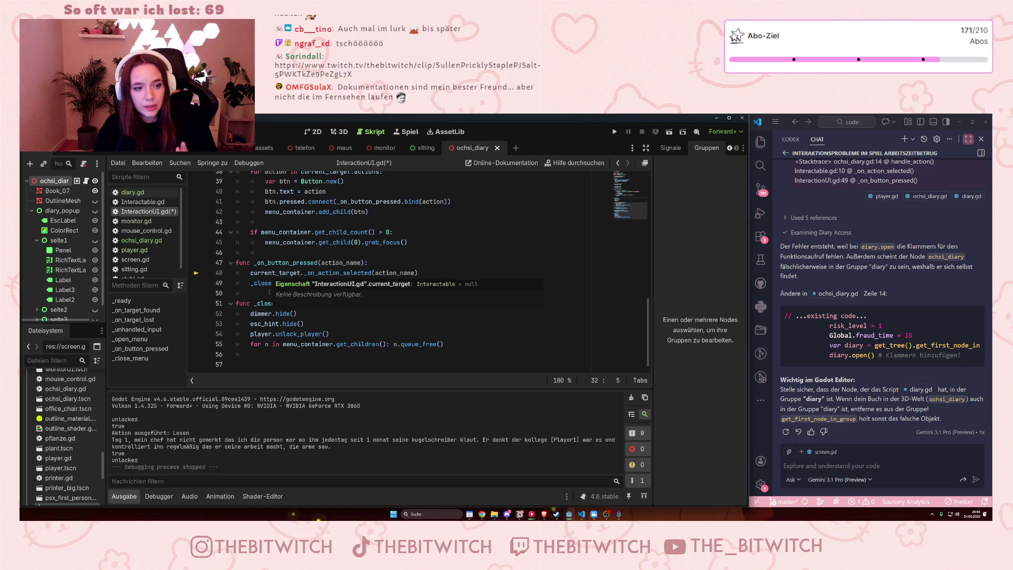
left_click(298, 283)
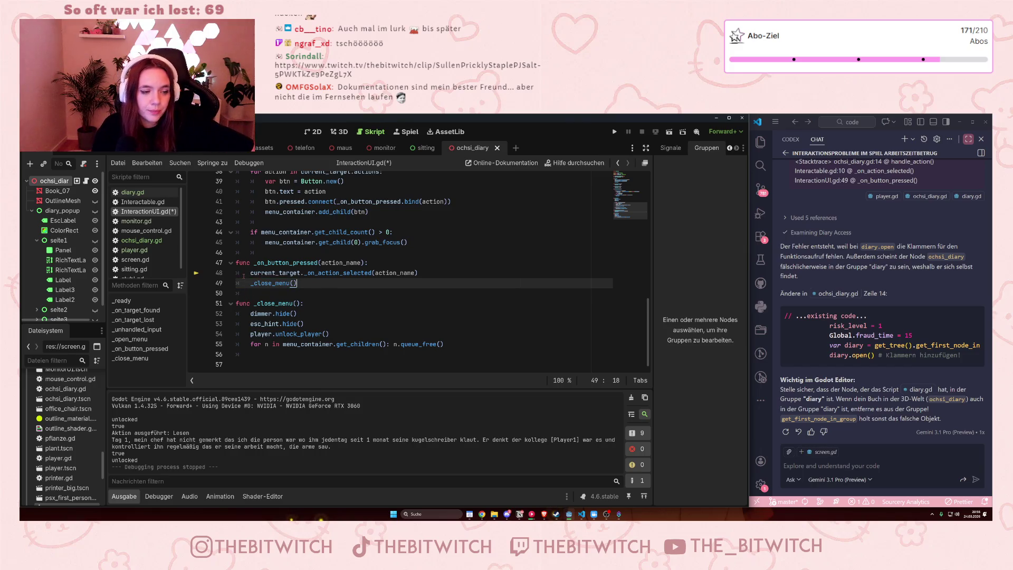
left_click(244, 275)
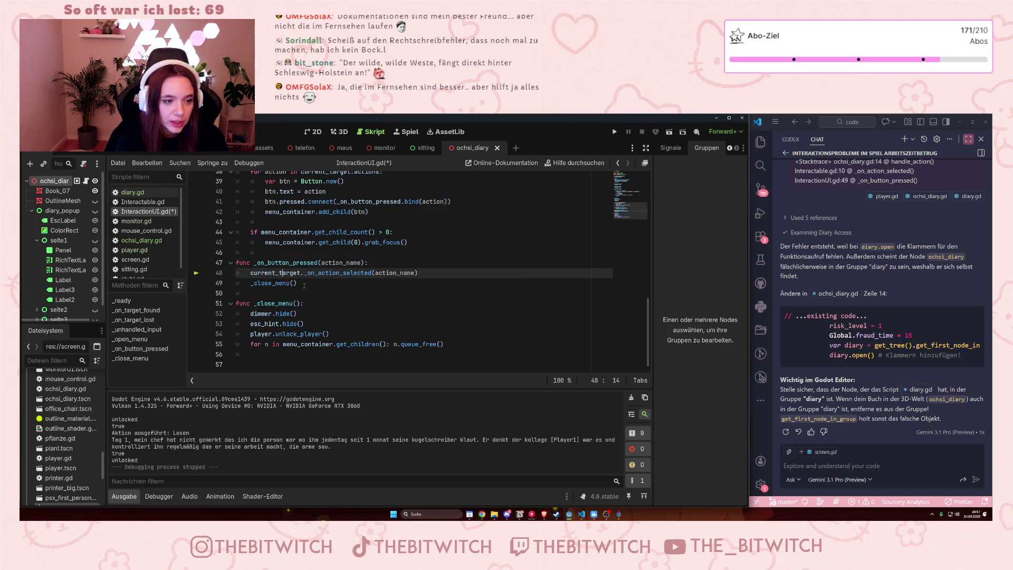
left_click(284, 292)
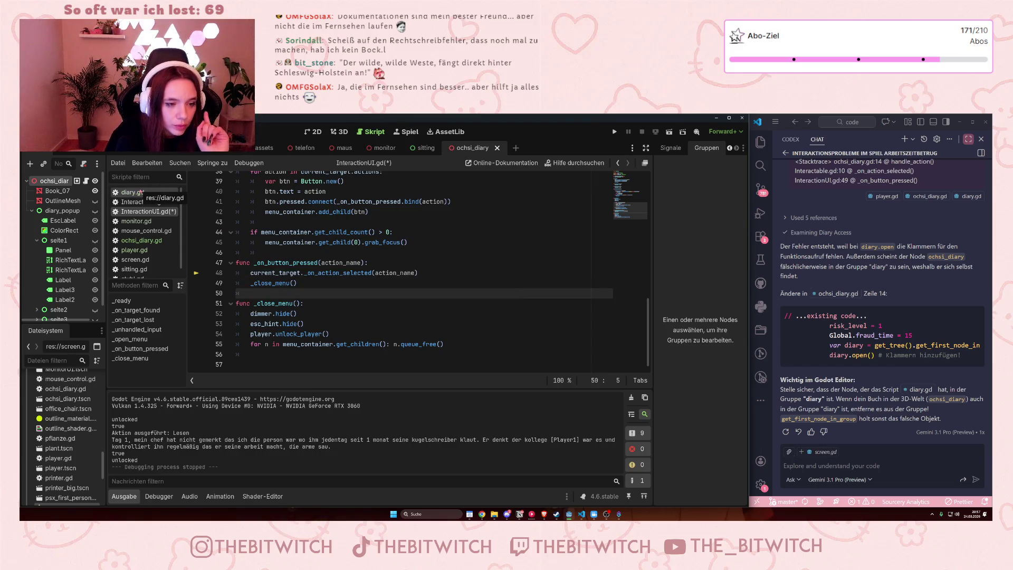
Switch to diary.gd and highlight the _open function body on lines 8–10.
left_click(139, 192)
scroll(369, 272, "down", 1)
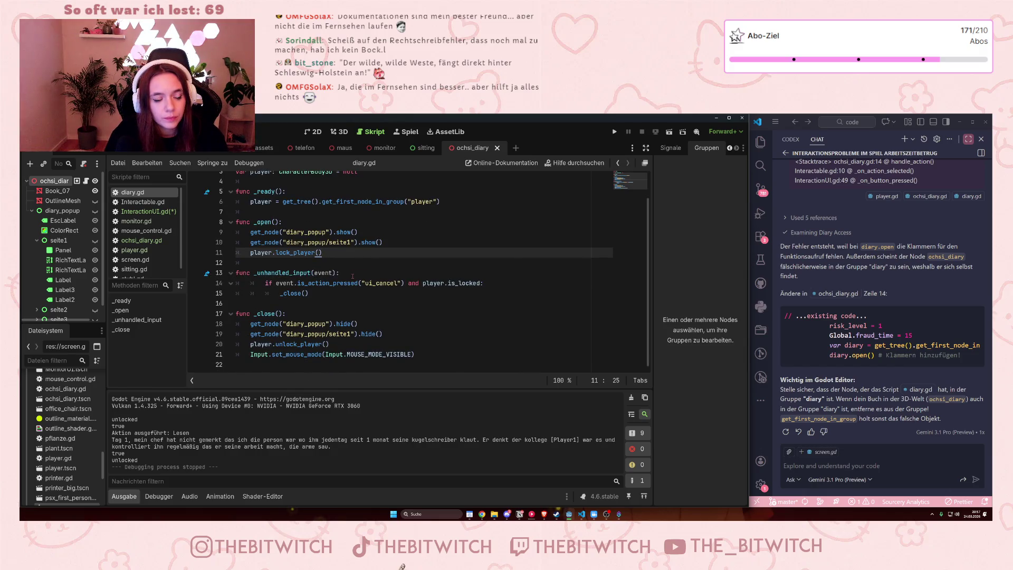
left_click_drag(251, 218, 363, 244)
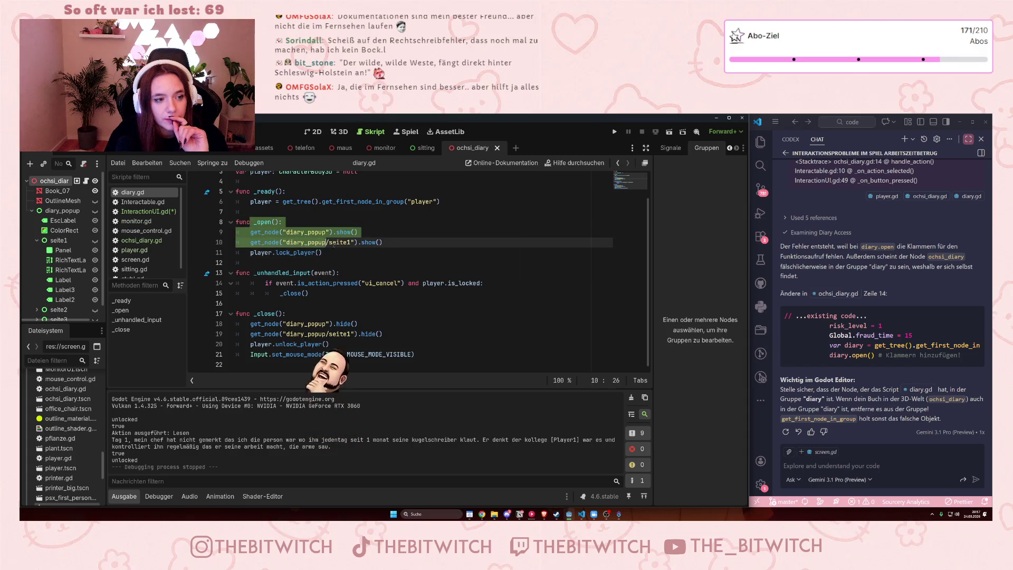
left_click(337, 242)
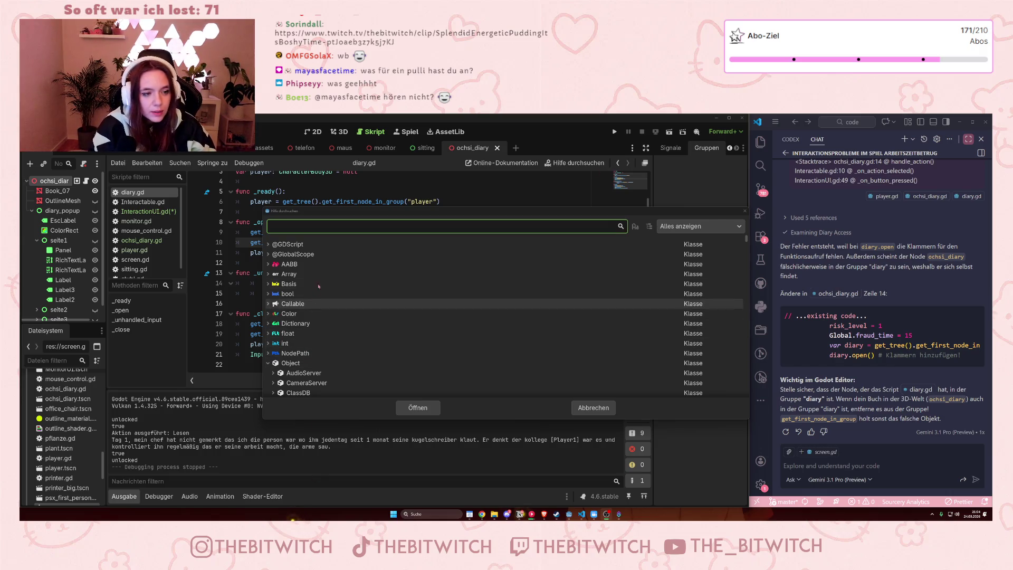
left_click(335, 228)
mouse_move(347, 213)
left_mouse_down()
mouse_move(369, 283)
mouse_move(379, 242)
left_mouse_up()
scroll(366, 300, "down", 10)
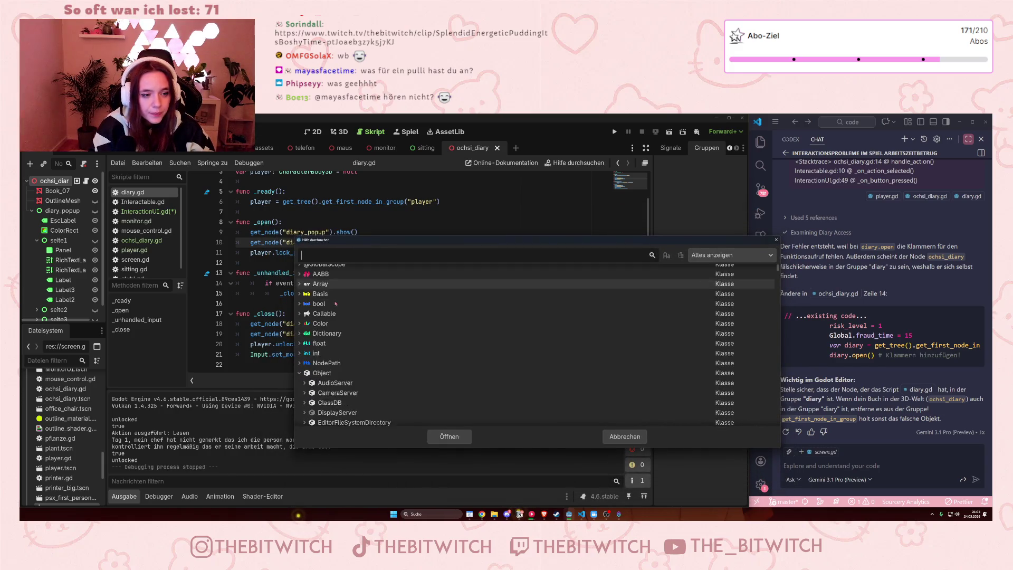
scroll(364, 311, "down", 5)
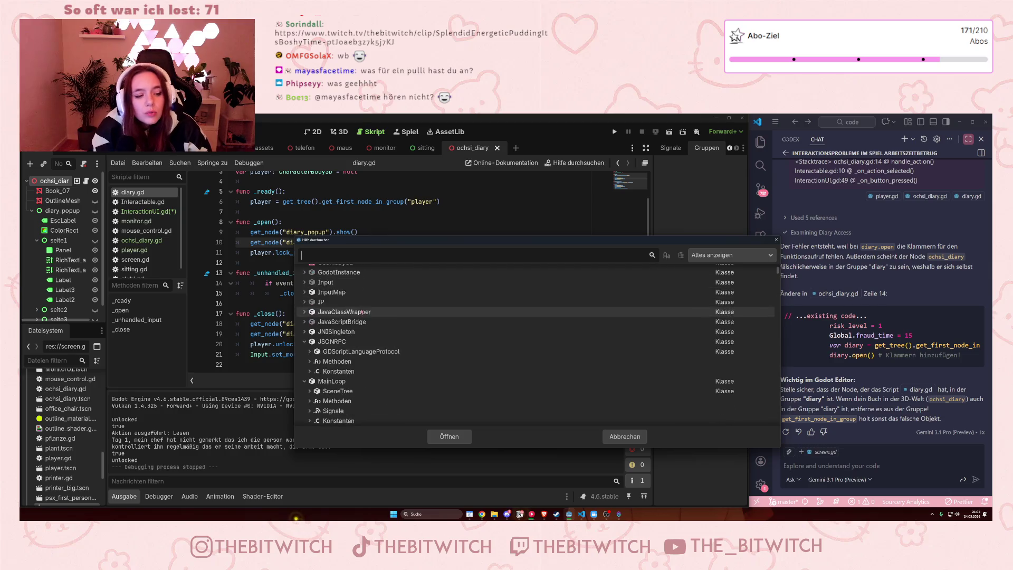
scroll(357, 323, "down", 5)
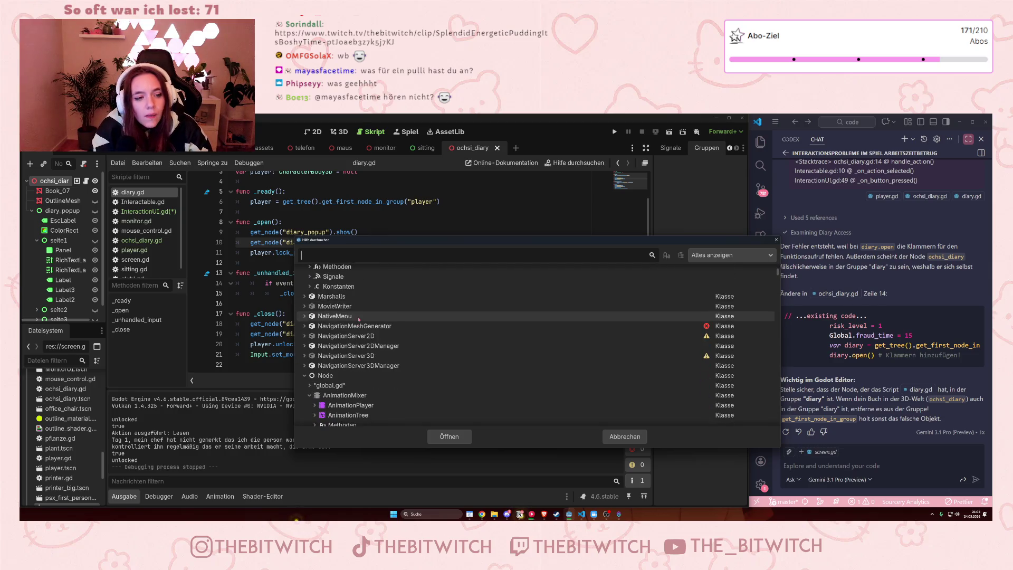
scroll(350, 319, "down", 6)
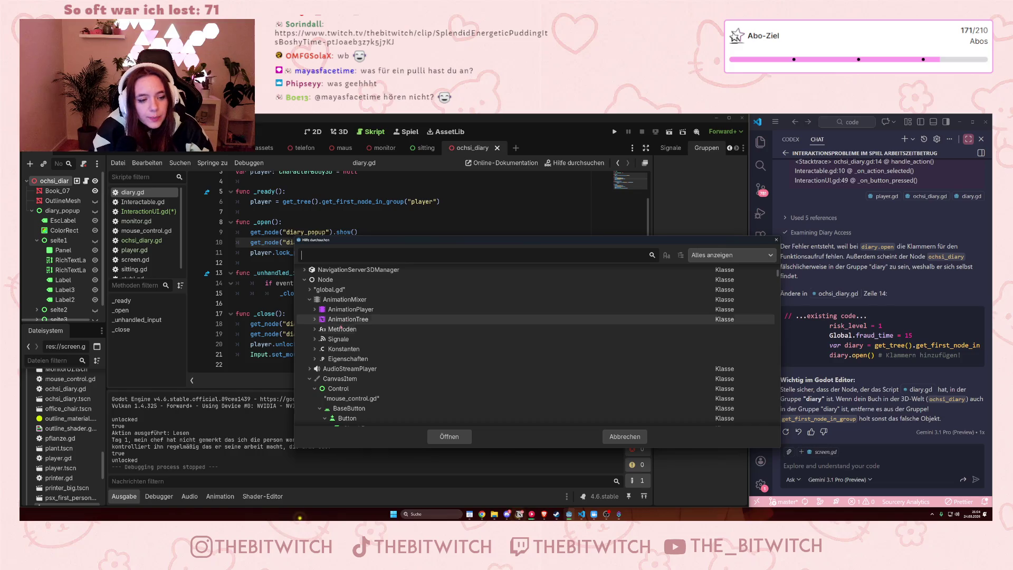
scroll(349, 331, "down", 6)
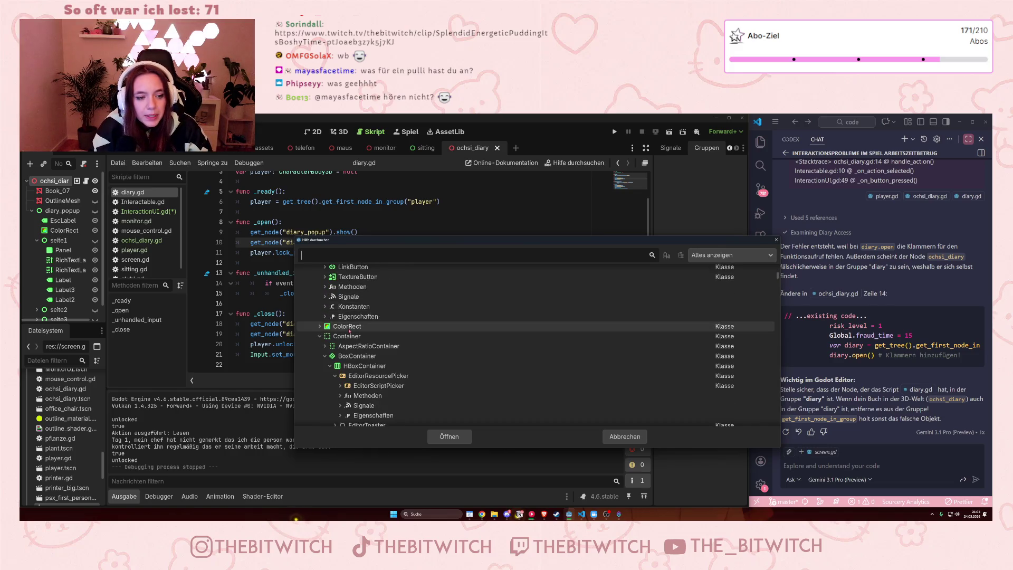
scroll(353, 328, "up", 2)
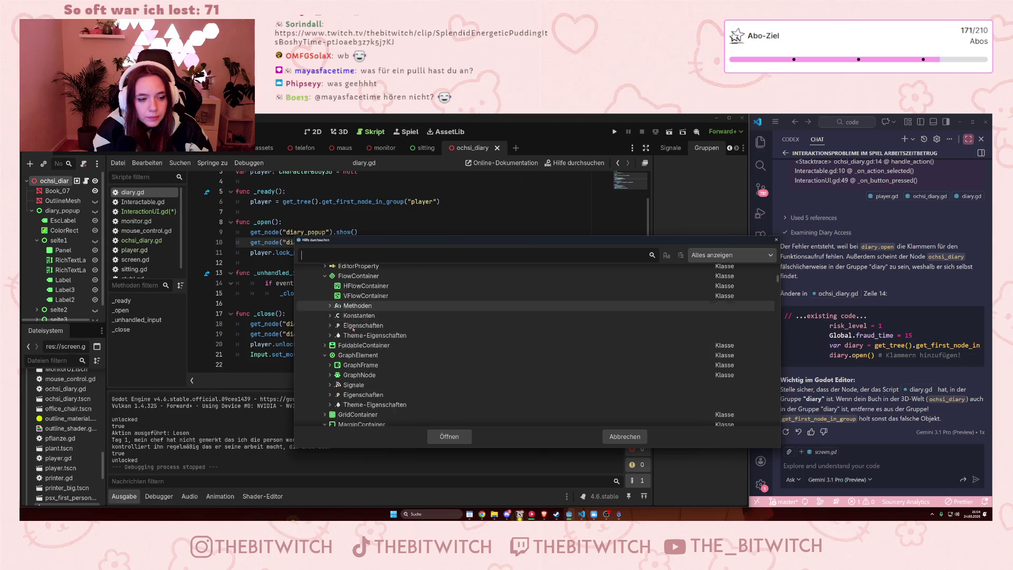
left_click(625, 437)
left_click(799, 468)
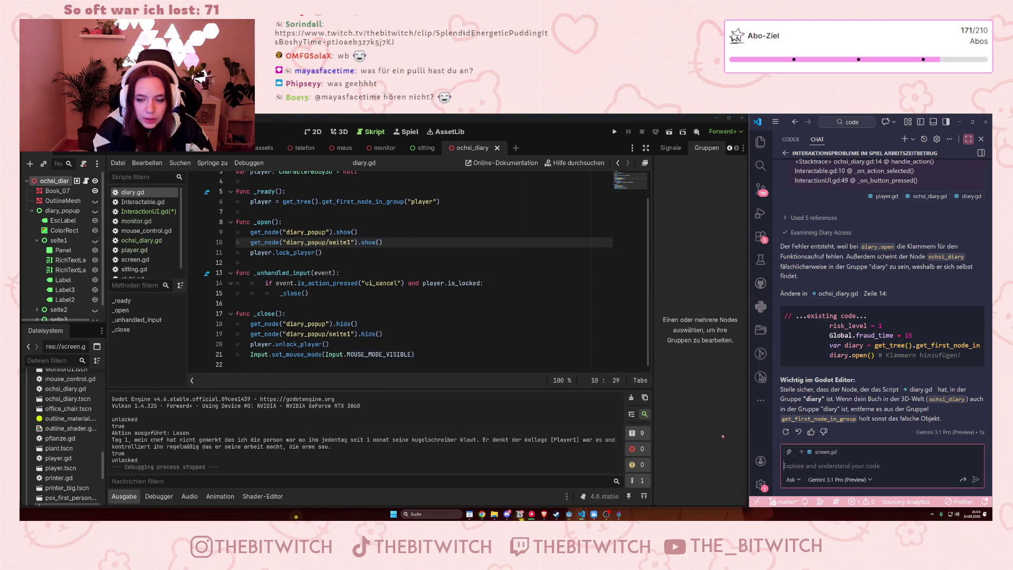
Ask the AI chat 'Wie sorge ich dafür, dass etwas vor etwas anderem ausgeführt wird?' and read its reply.
type("Wi")
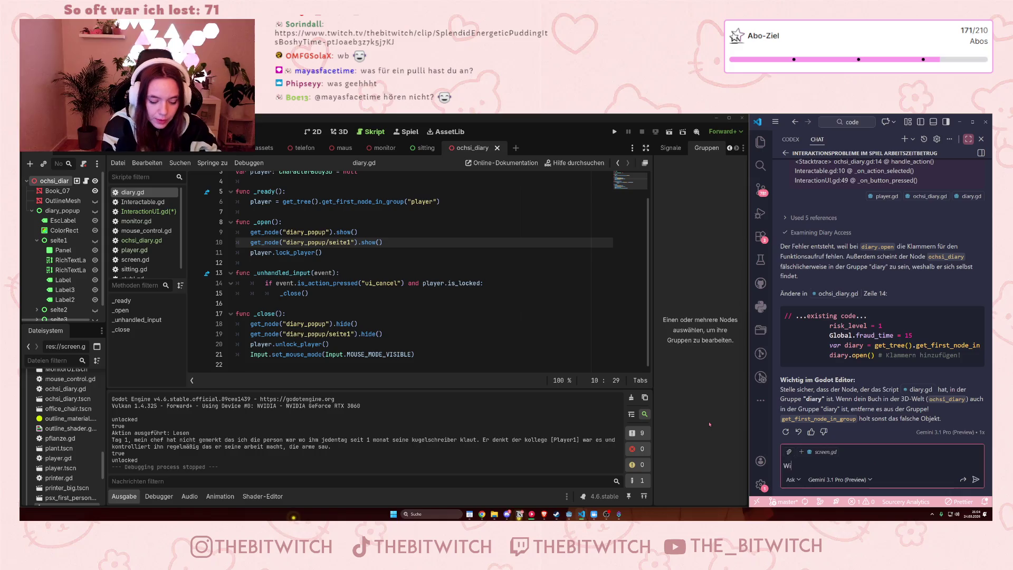
type("e sorge ich d")
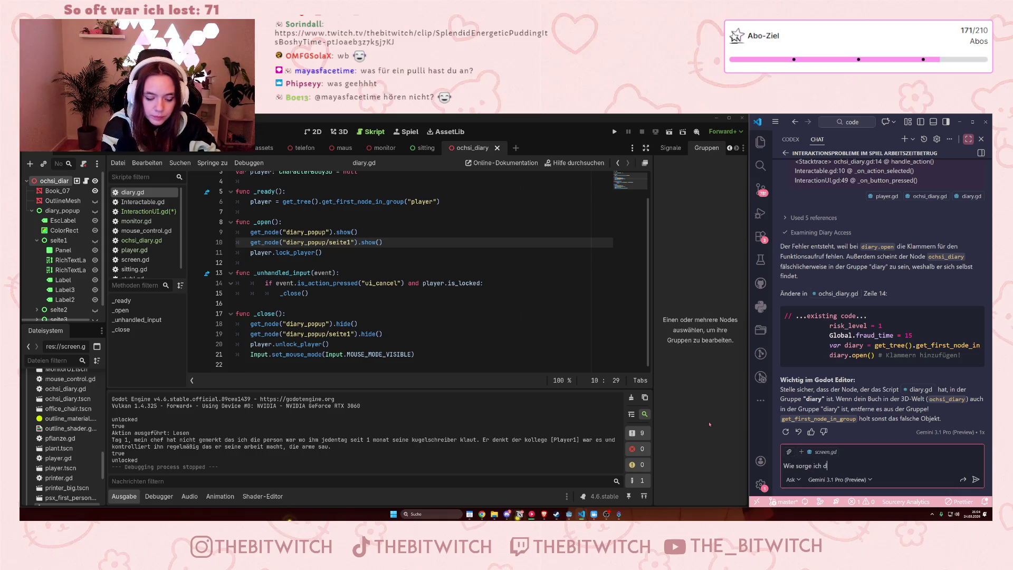
type("afür, dass etwas a")
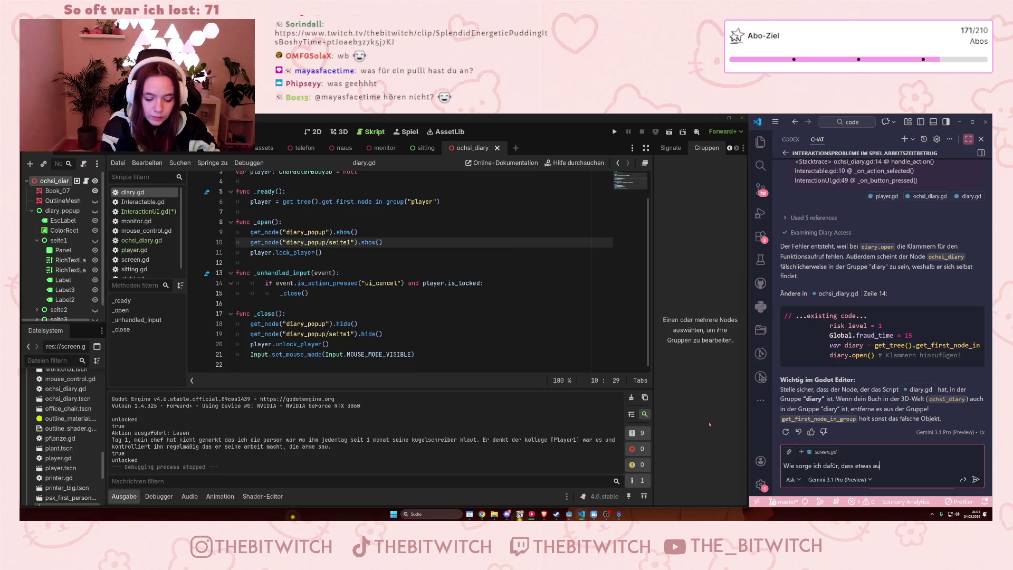
key("BackSpace")
type("vor e")
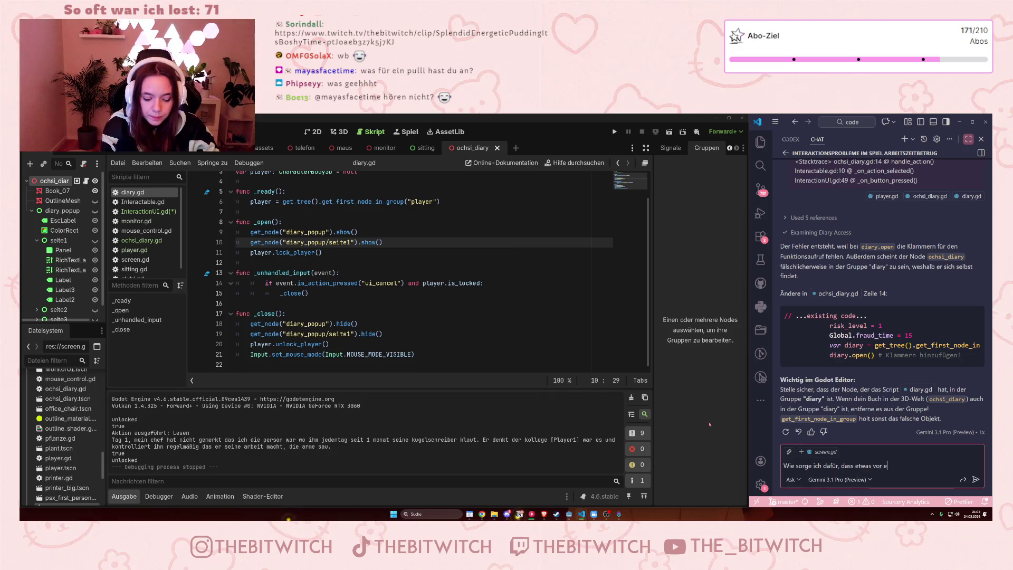
type("twas anderem")
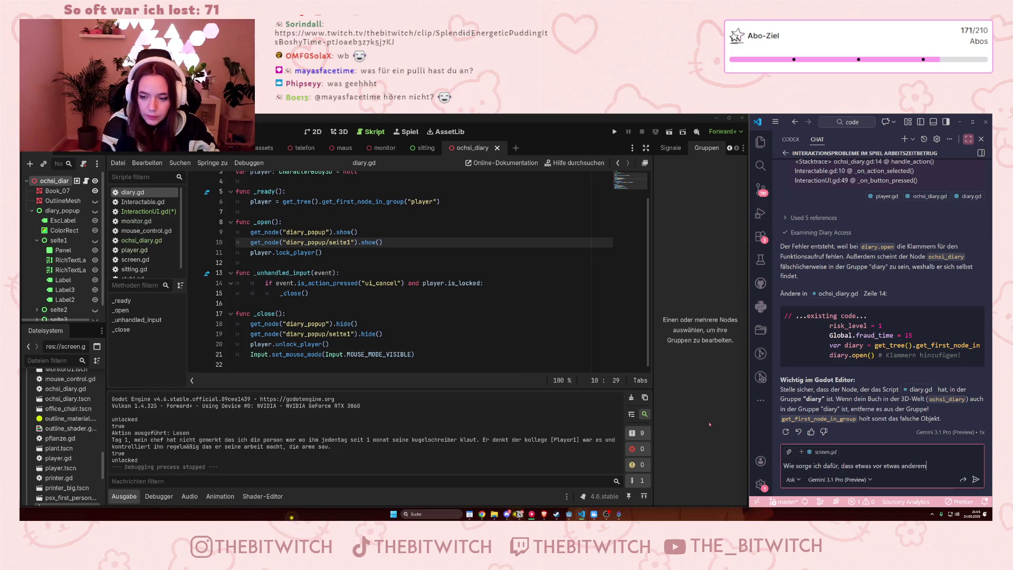
type(" ausgeführt wird?")
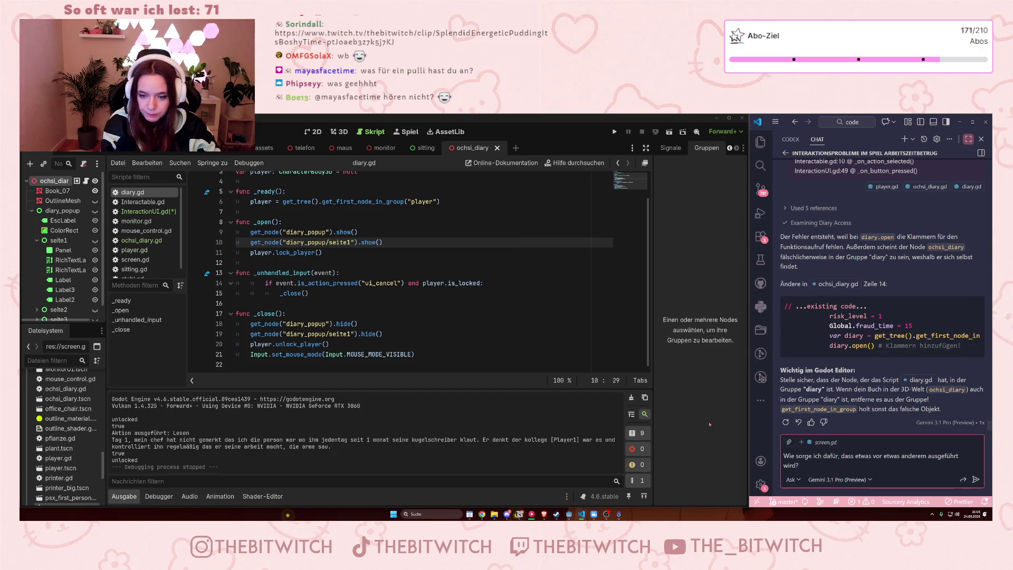
key("Return")
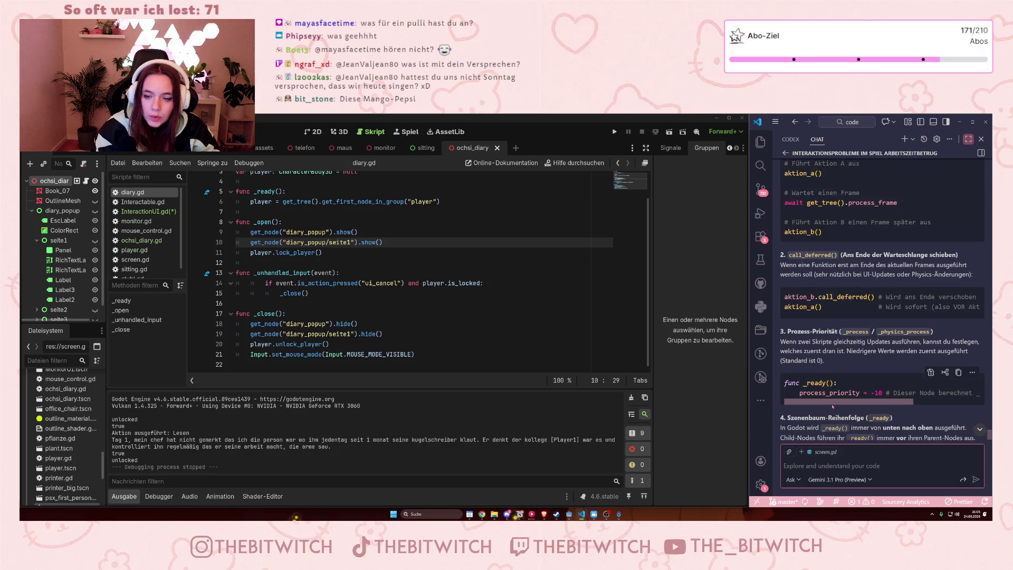
scroll(359, 260, "up", 2)
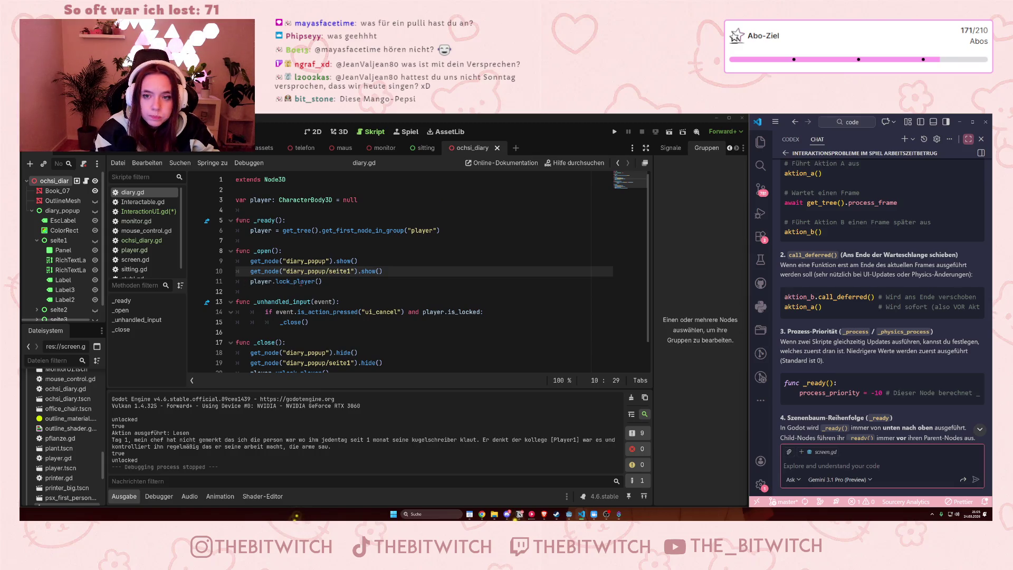
left_click(249, 281)
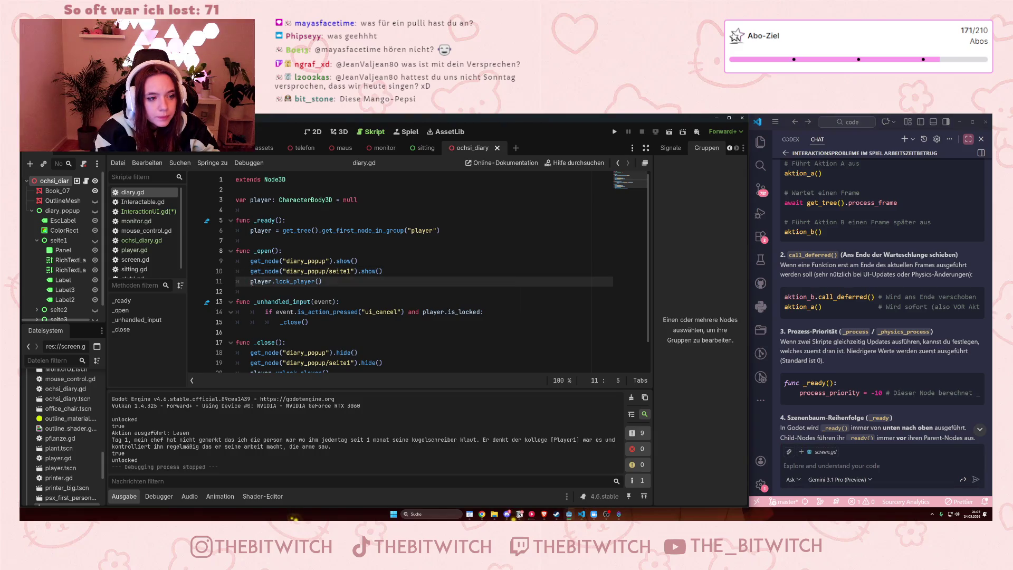
Prefix player.lock_player() on line 11 with 'await' and save diary.gd.
type("await")
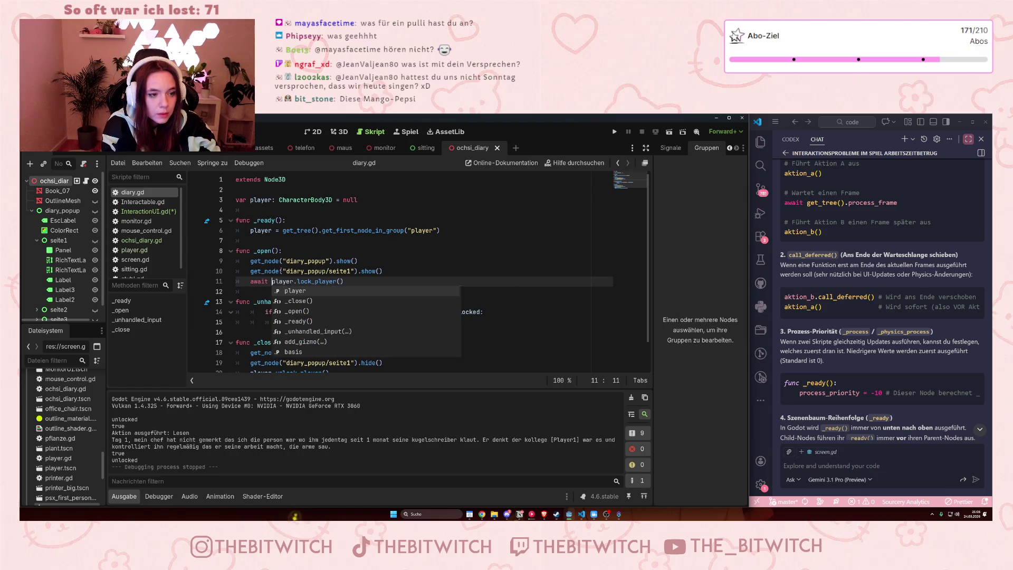
key("Escape")
key("Up")
key("End")
key("ctrl+s")
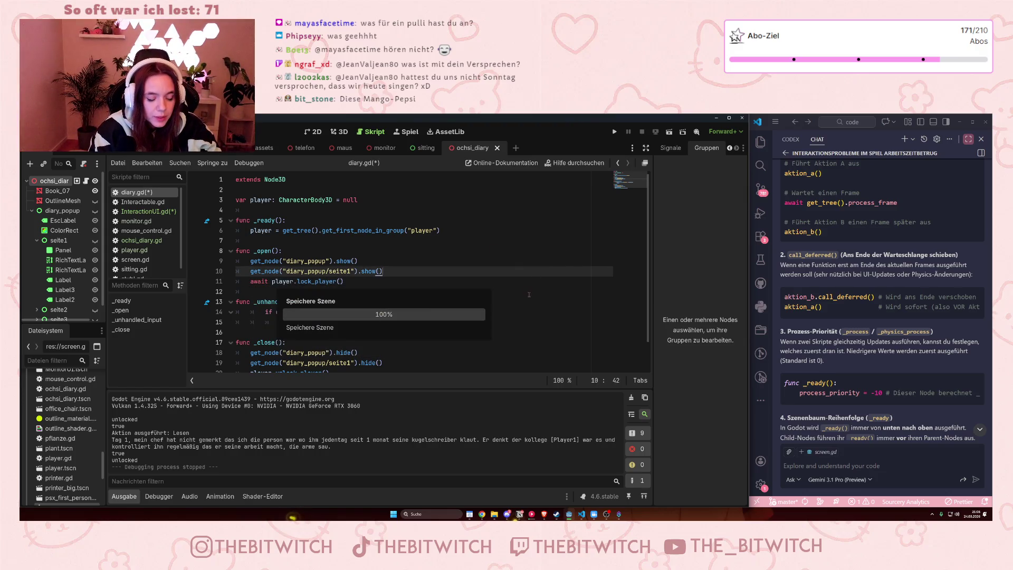
Run the game, walk to the desk, open the diary with the interact key, then stop.
key("F5")
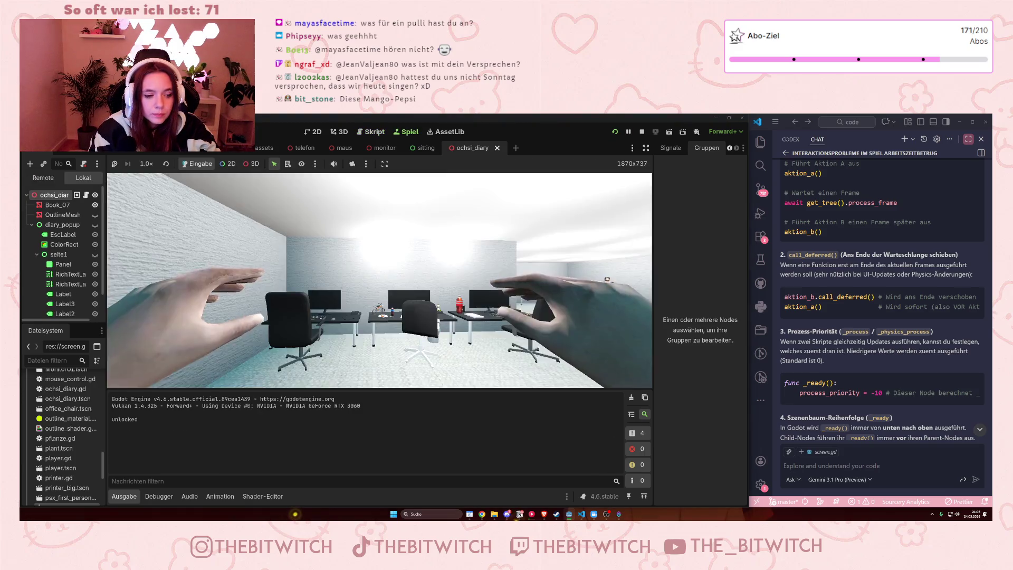
mouse_move(379, 280)
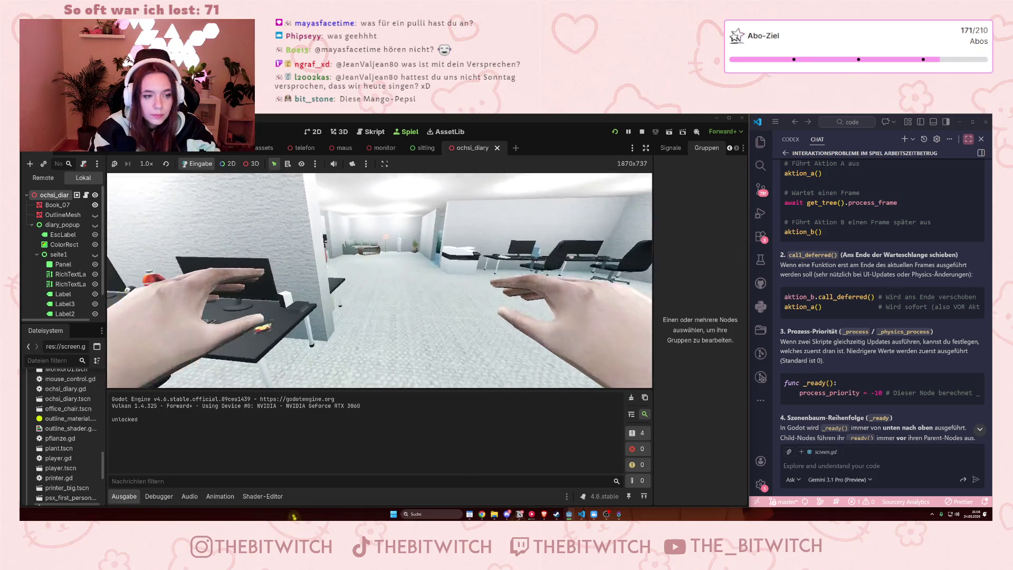
key("w")
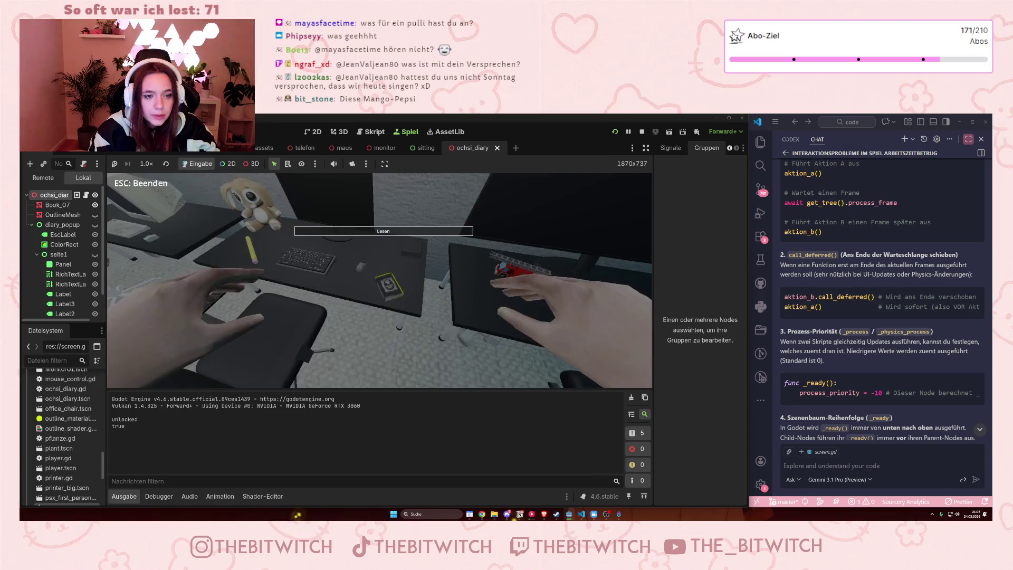
key("e")
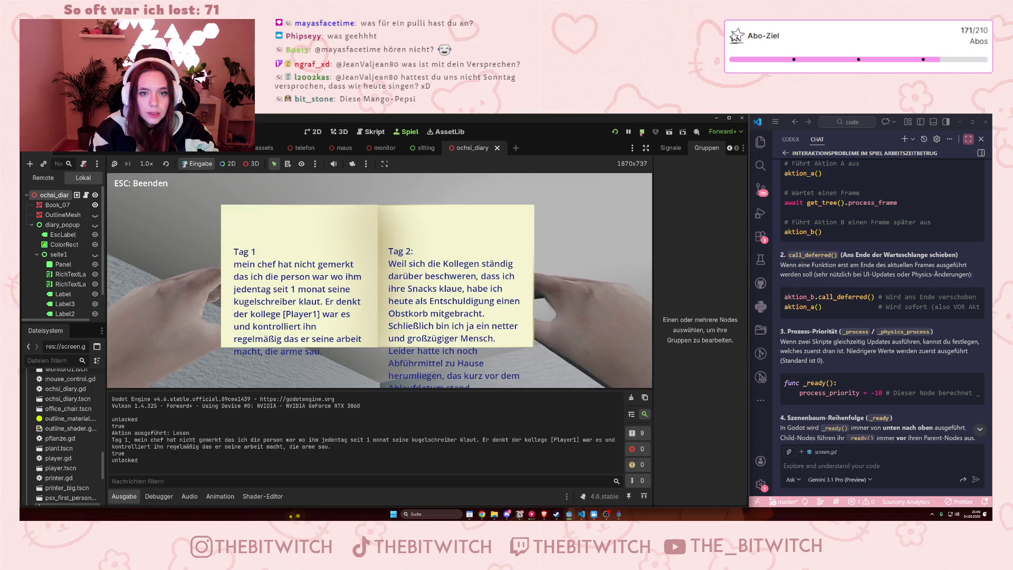
left_click(641, 132)
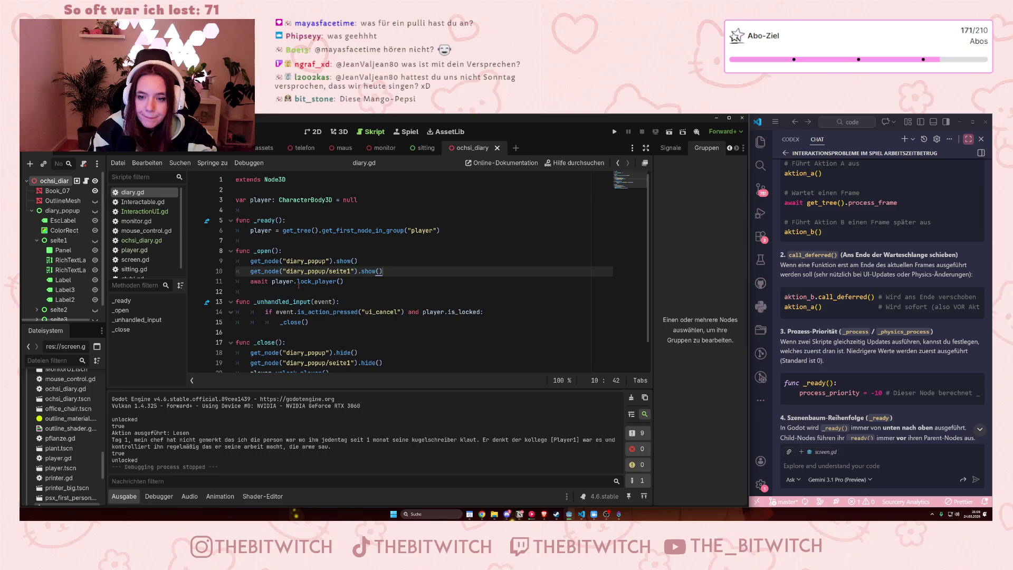
Replace 'await' on line 11 with player.lock_player.call_deferred().
left_click_drag(268, 281, 250, 281)
key("Delete")
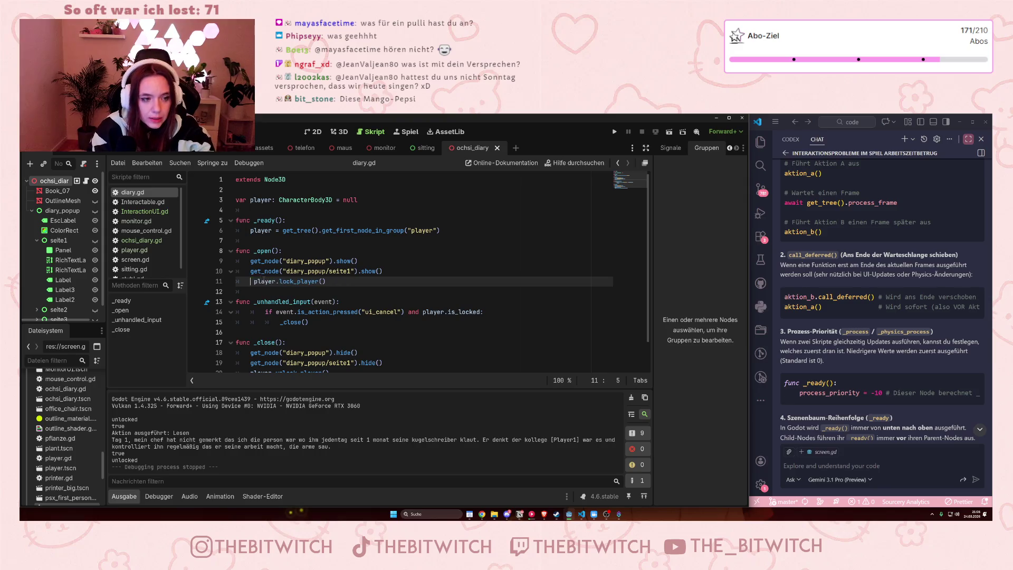
key("Delete")
left_click(324, 282)
type(".call")
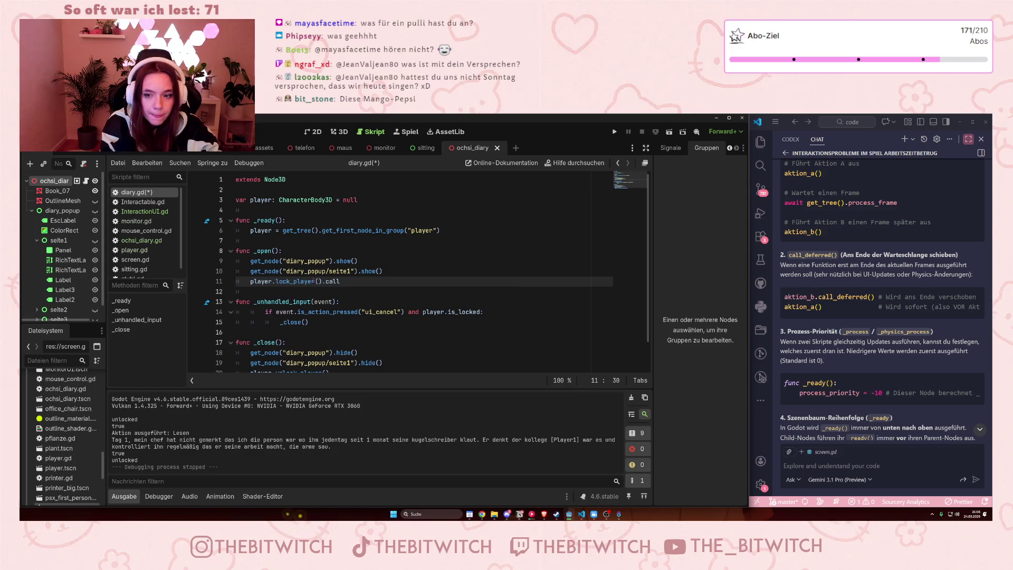
type(":d")
key("BackSpace")
key("BackSpace")
type("_d")
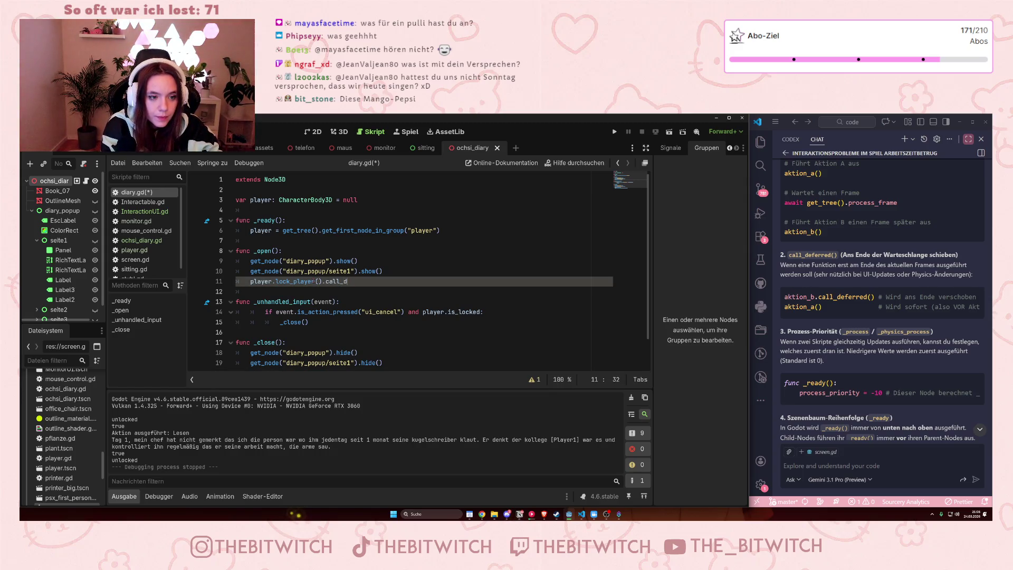
type("efer")
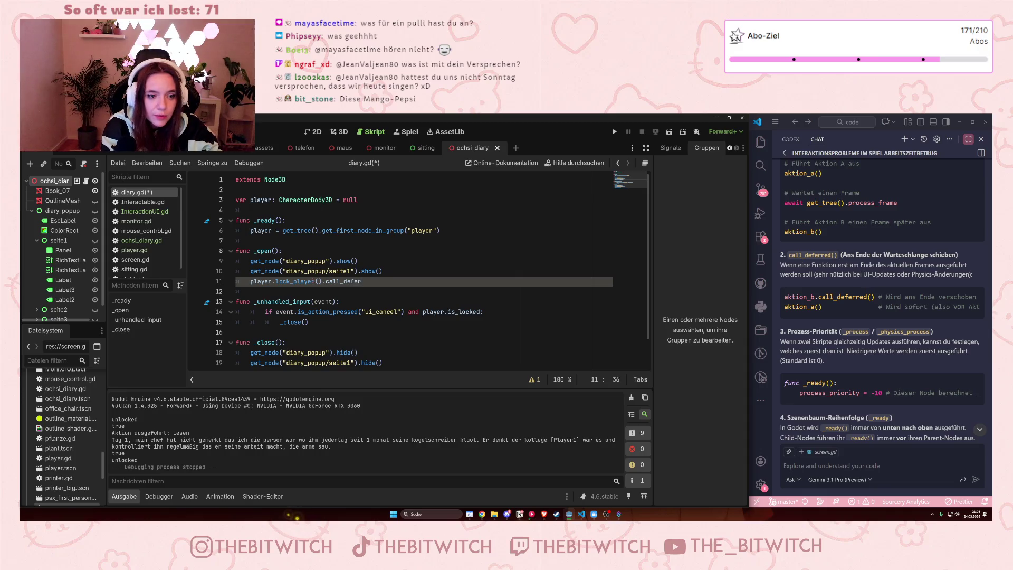
type("red")
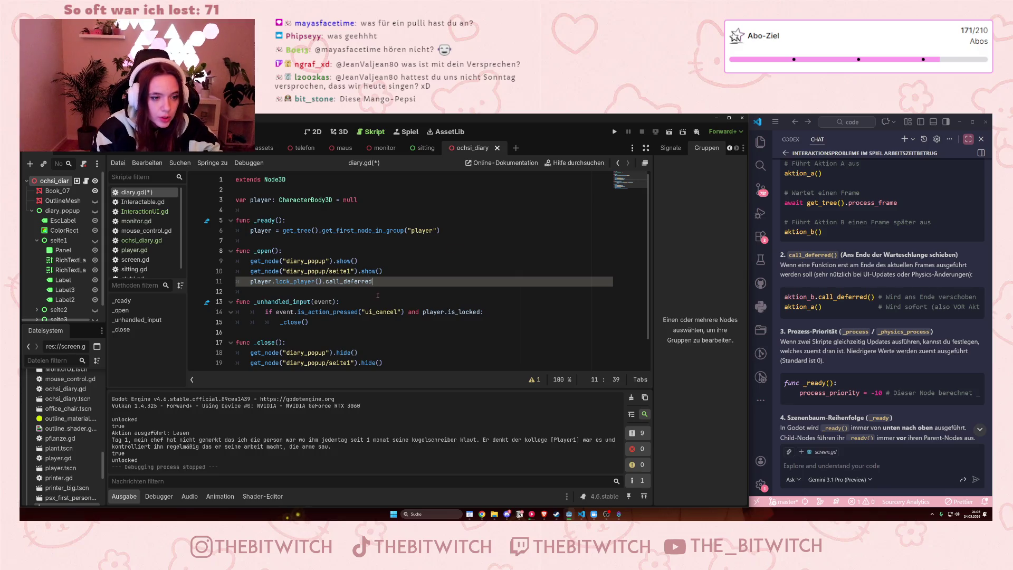
Keep the call_deferred version of line 11, save diary.gd and run the project.
left_click_drag(377, 286, 322, 283)
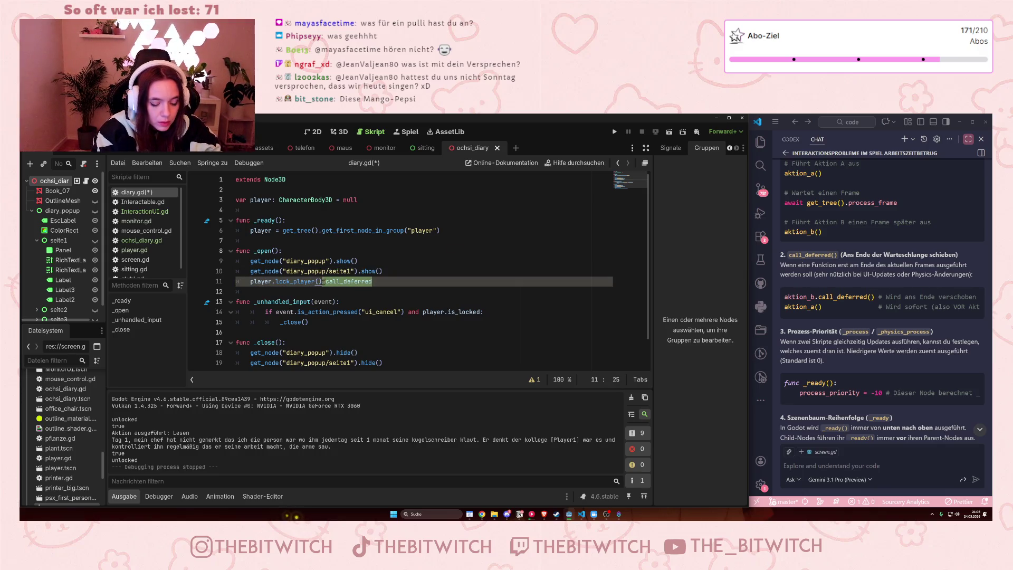
key("BackSpace")
key("ctrl+z")
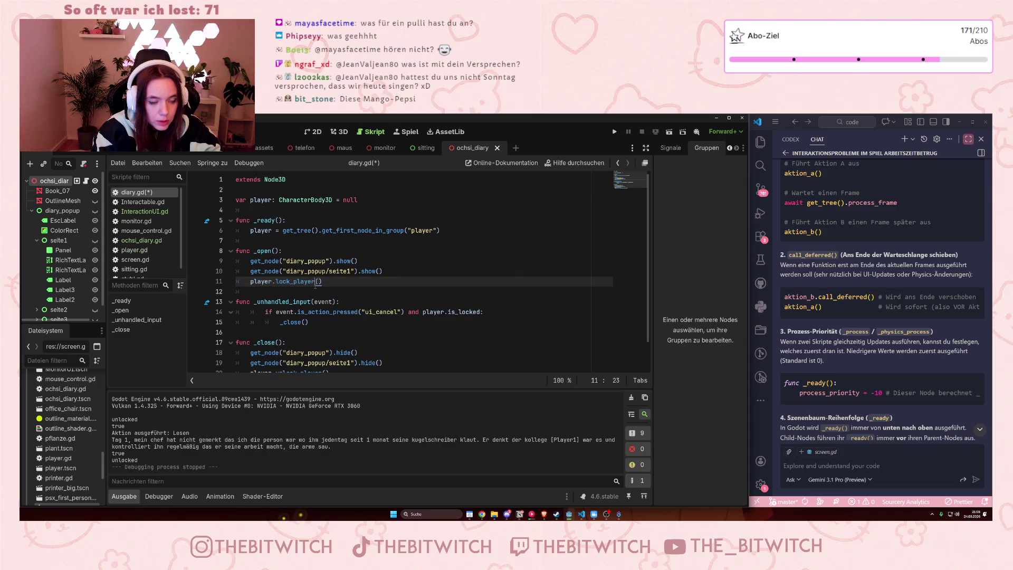
type(".call_deferred")
left_click(408, 302)
key("ctrl+s")
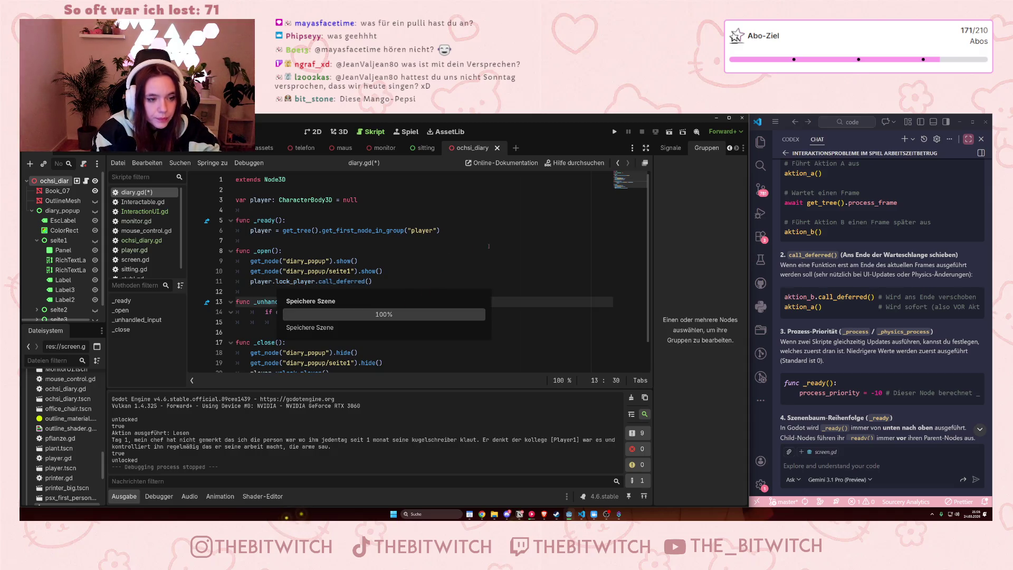
left_click(614, 132)
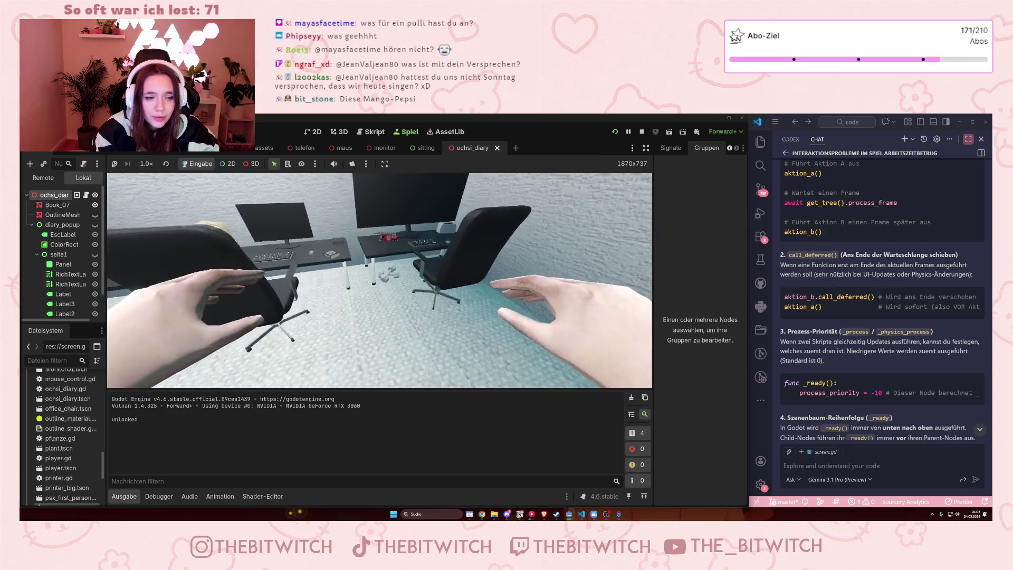
Open the diary popup with the interact key in the running game, then stop the run.
key("e")
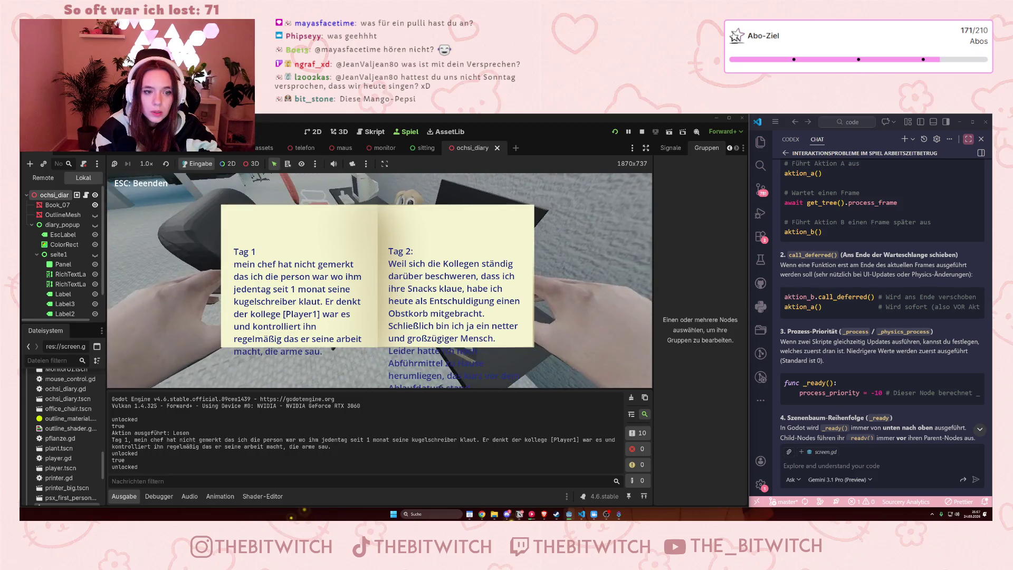
left_click(641, 132)
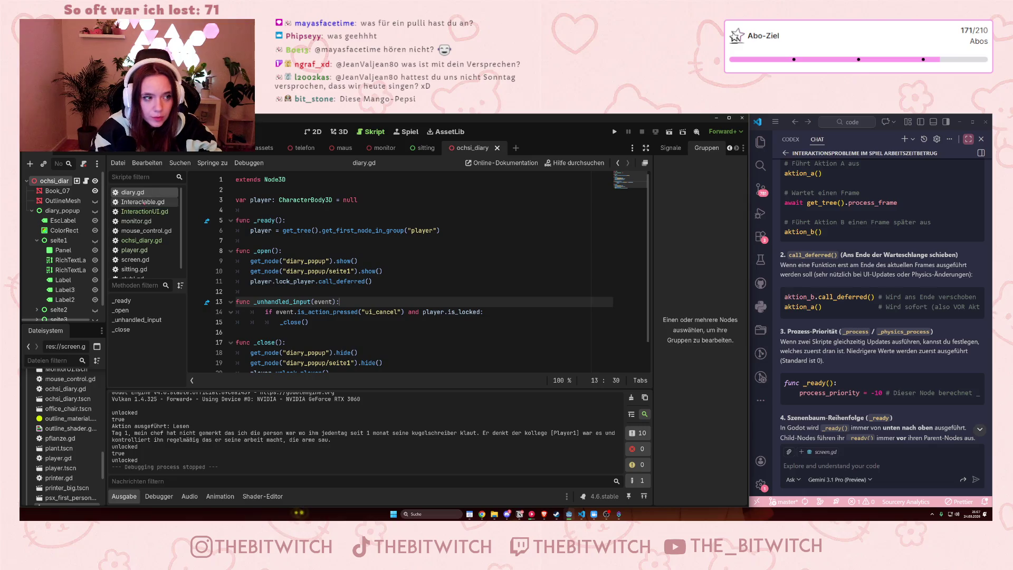
scroll(350, 312, "down", 1)
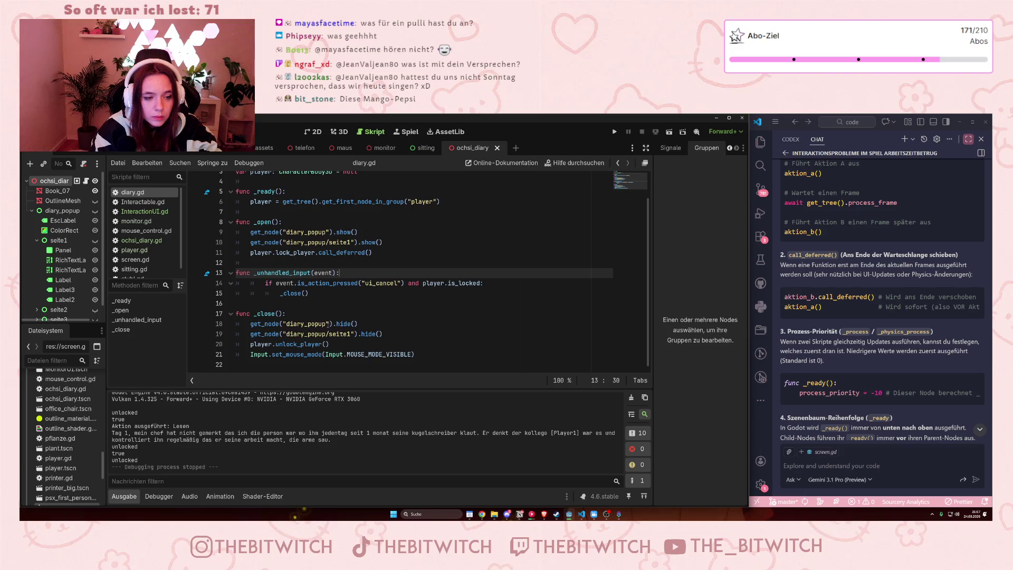
left_click_drag(326, 324, 390, 334)
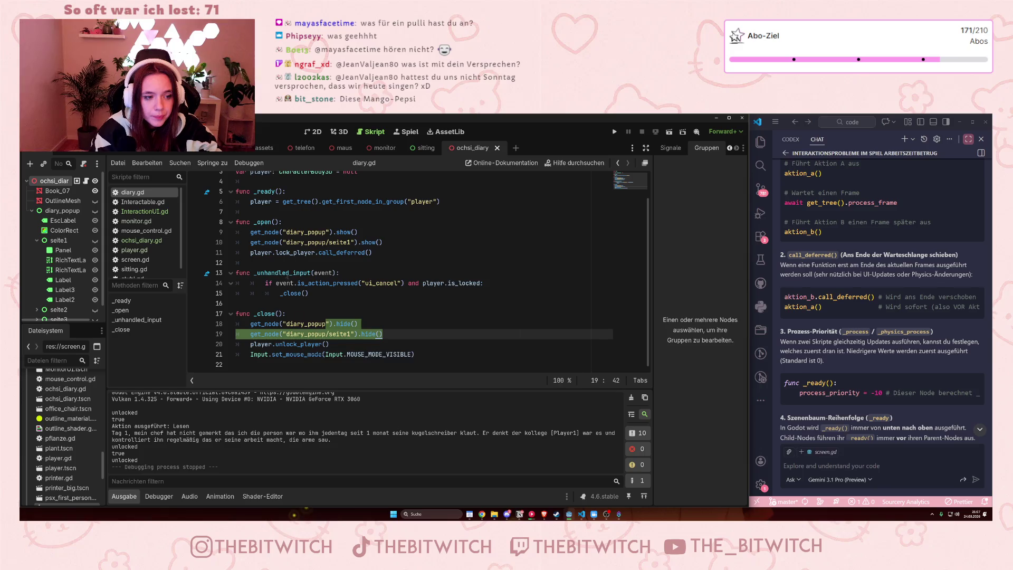
scroll(288, 272, "up", 1)
mouse_move(288, 272)
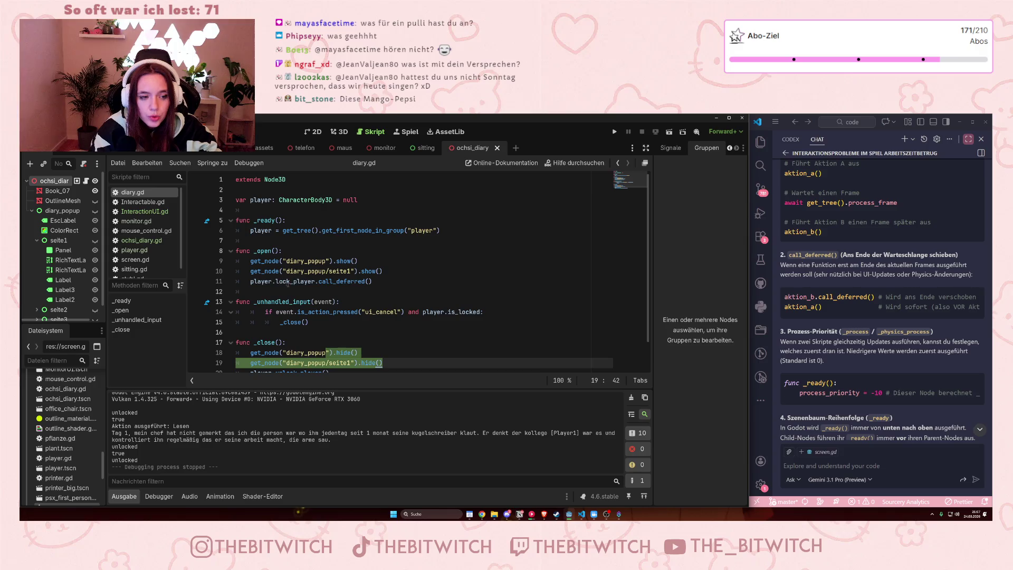
mouse_move(363, 312)
left_mouse_down()
mouse_move(472, 312)
mouse_move(404, 312)
mouse_move(461, 312)
left_mouse_up()
left_click(445, 312)
key("Right")
key("Right")
key("Right")
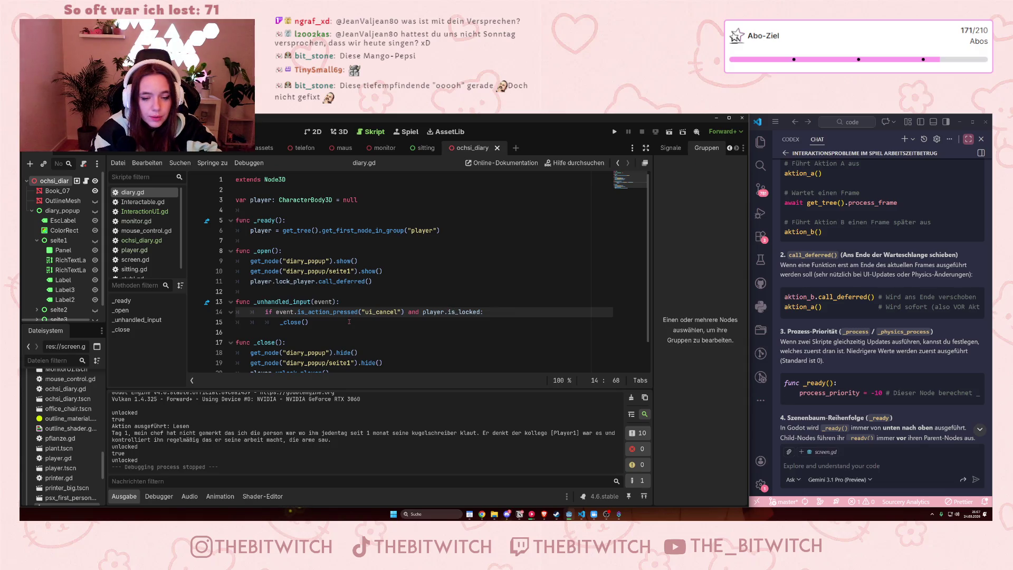
left_click_drag(422, 312, 474, 312)
left_click(466, 312)
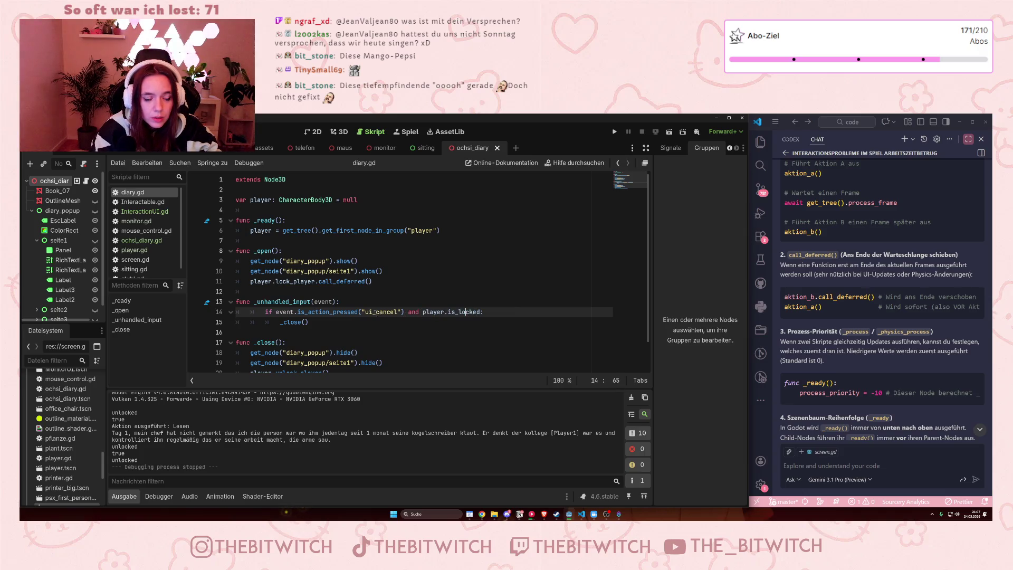
left_click(394, 322)
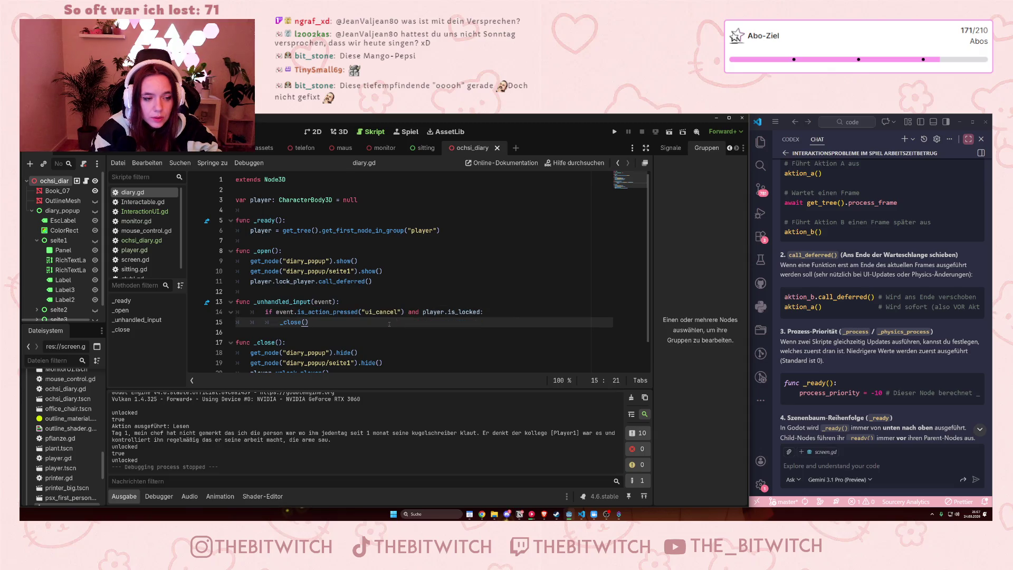
scroll(389, 324, "down", 1)
mouse_move(257, 325)
left_mouse_down()
mouse_move(280, 330)
mouse_move(274, 354)
left_mouse_up()
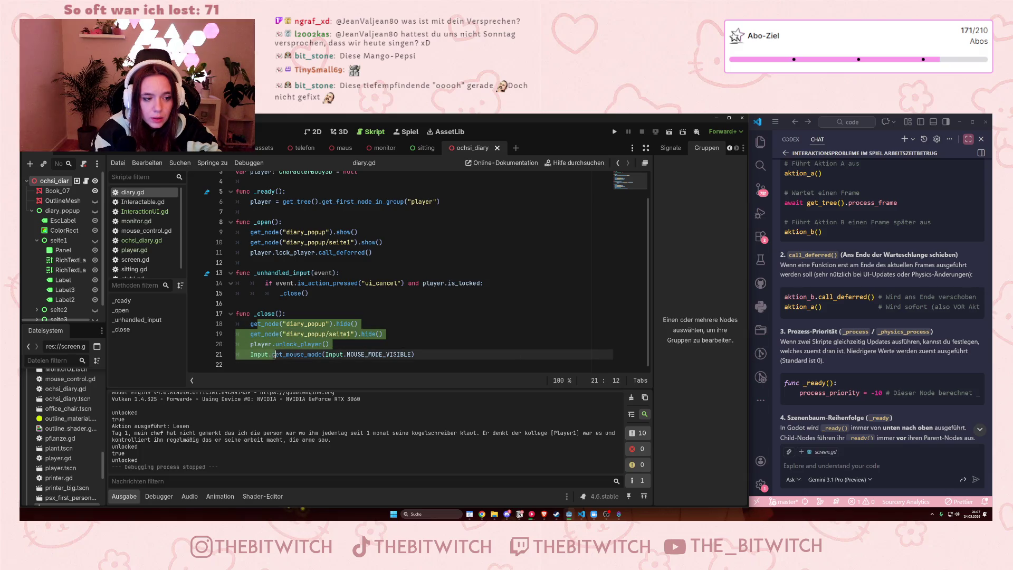
left_click(303, 354)
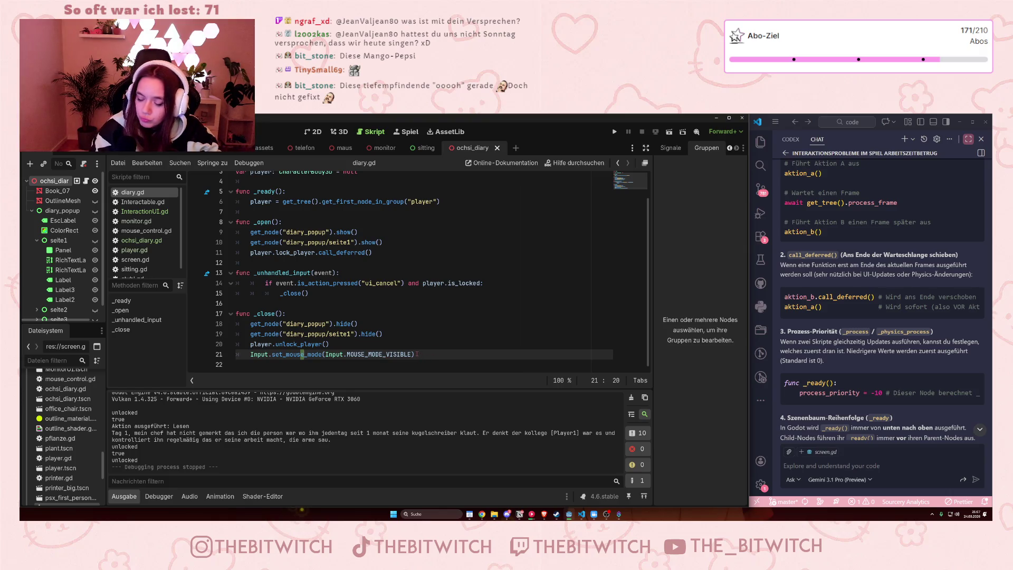
left_click_drag(417, 354, 405, 346)
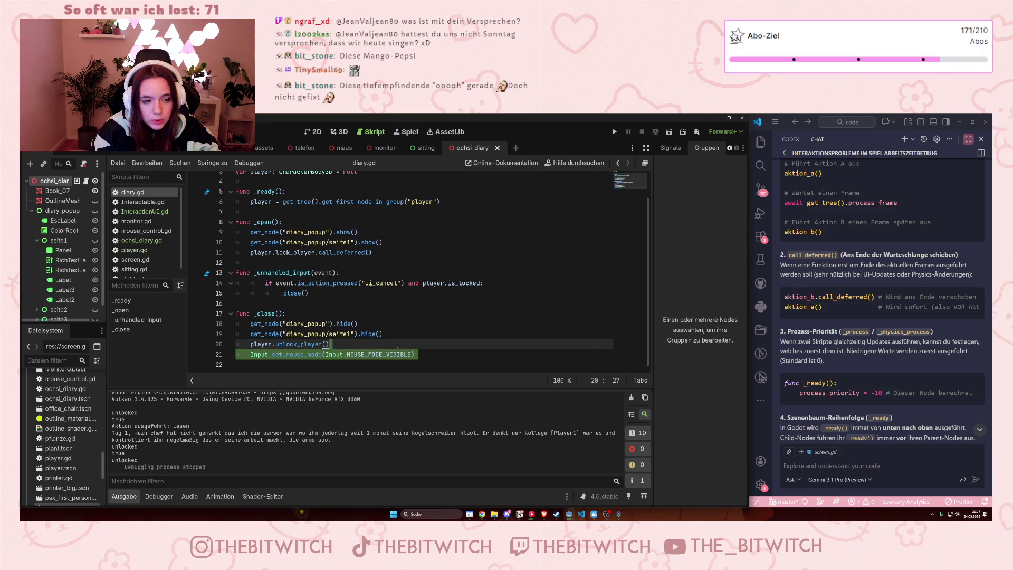
key("Right")
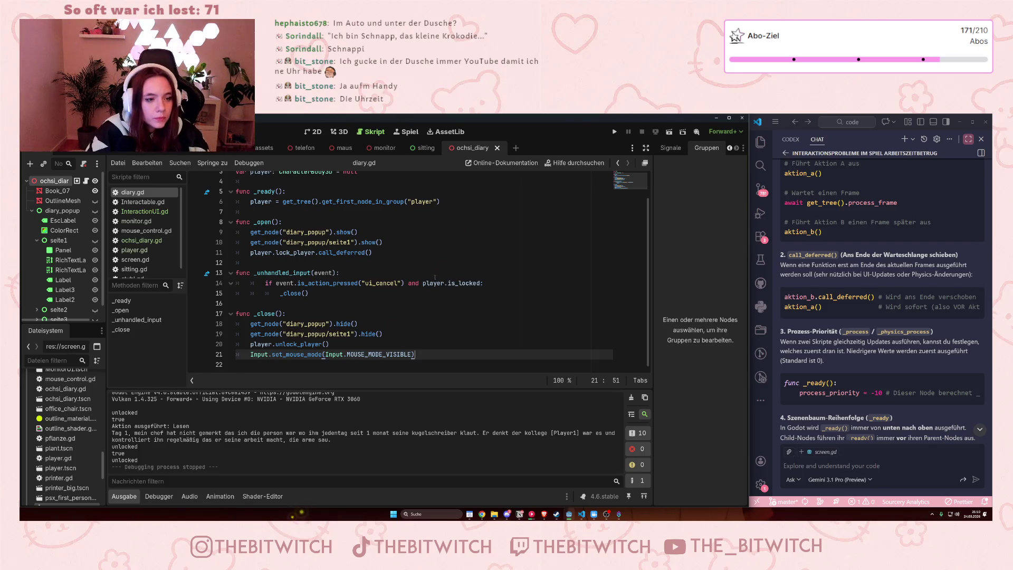
left_click(296, 283)
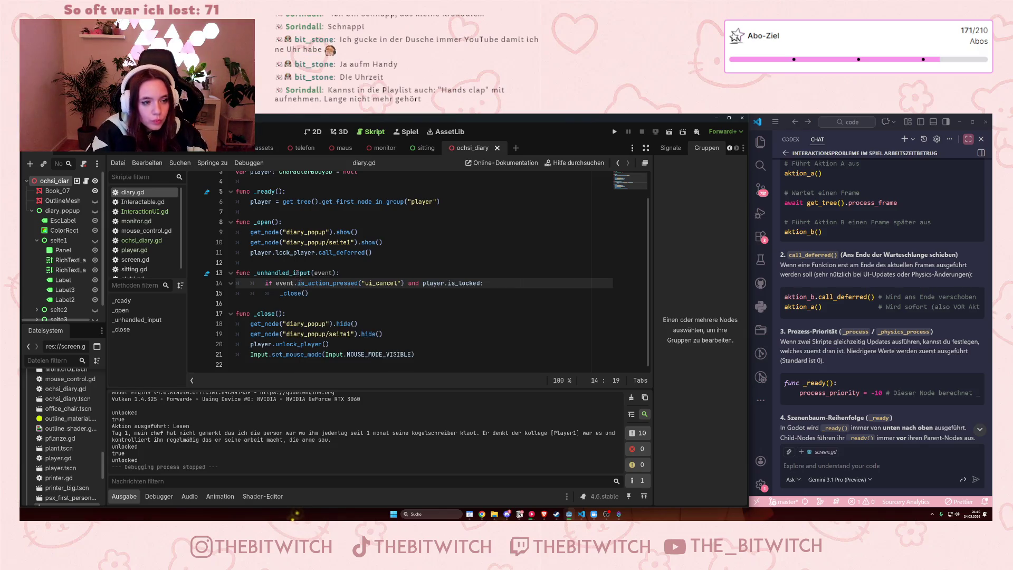
mouse_move(299, 273)
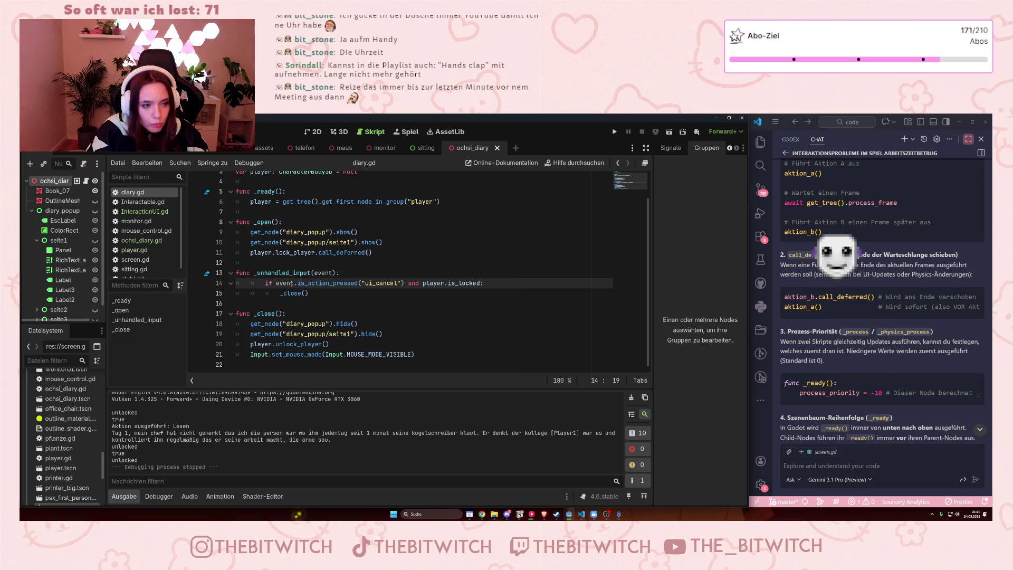
left_click_drag(364, 286, 484, 283)
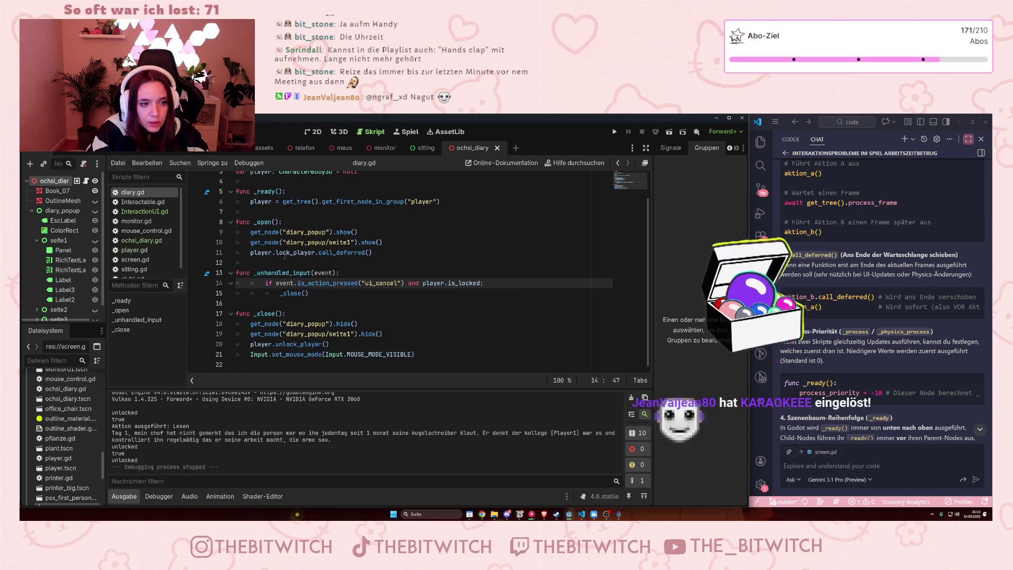
left_click_drag(282, 253, 319, 253)
left_click(373, 283)
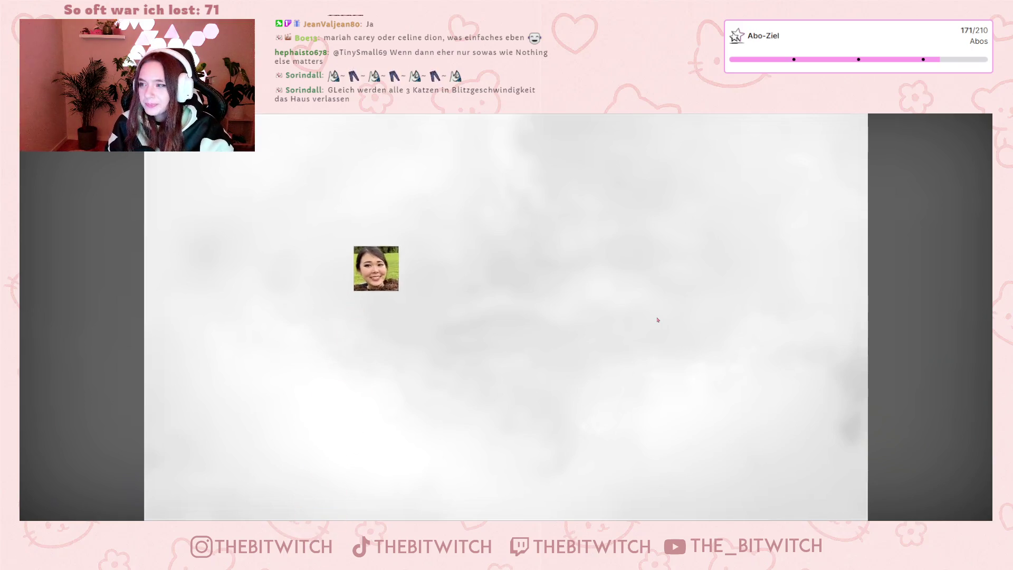
Play the 7Clouds lyric video and pause it around 0:11.
mouse_move(645, 325)
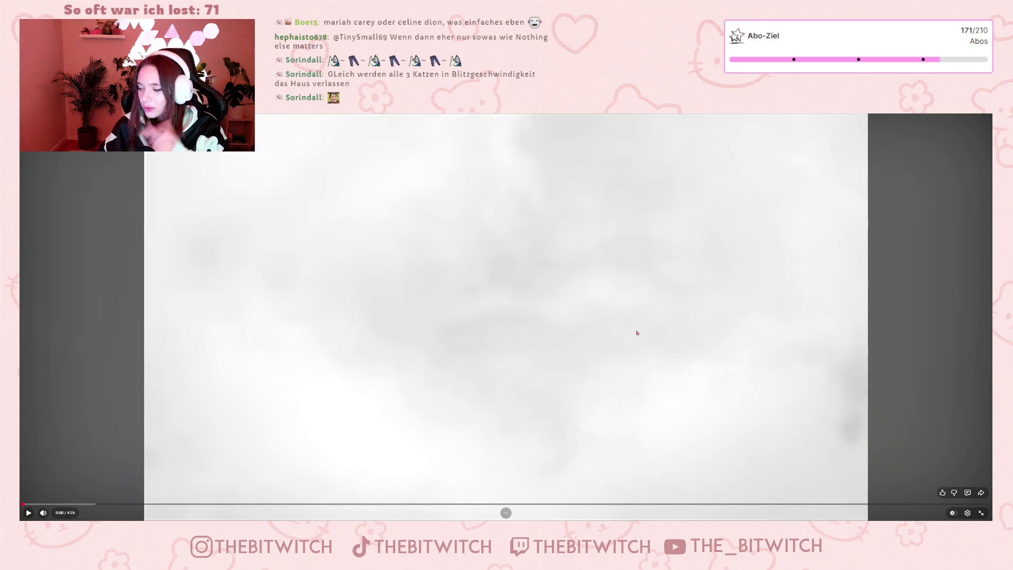
left_click(636, 308)
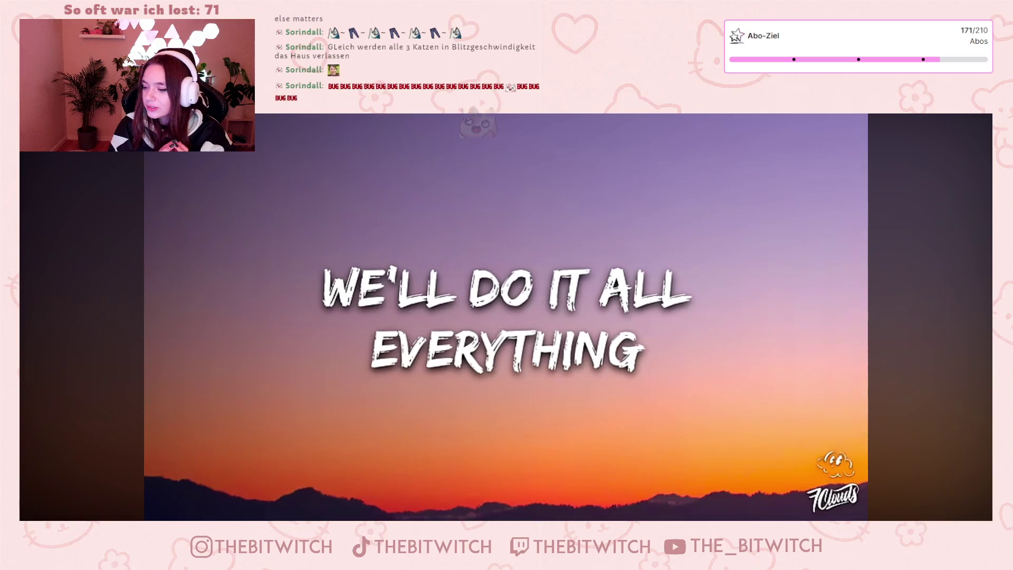
left_click(710, 227)
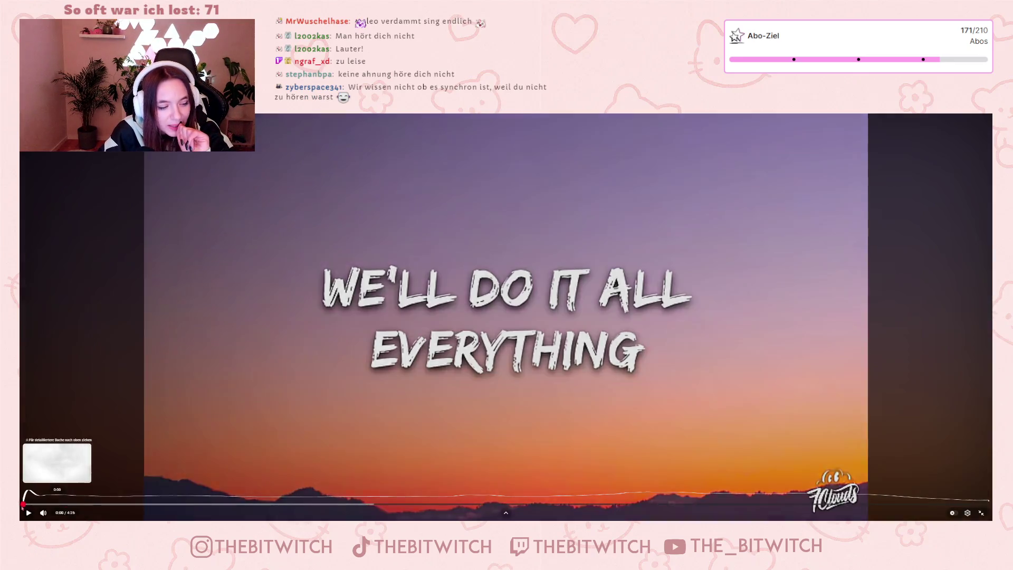
Replay the lyric video from the start and switch Qualität to a higher resolution.
left_click(25, 504)
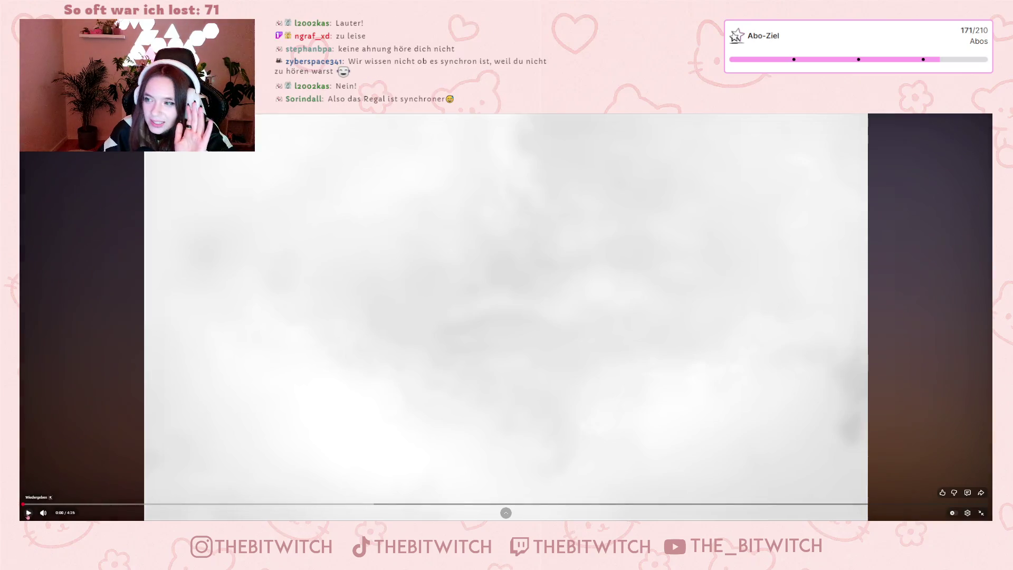
left_click(28, 513)
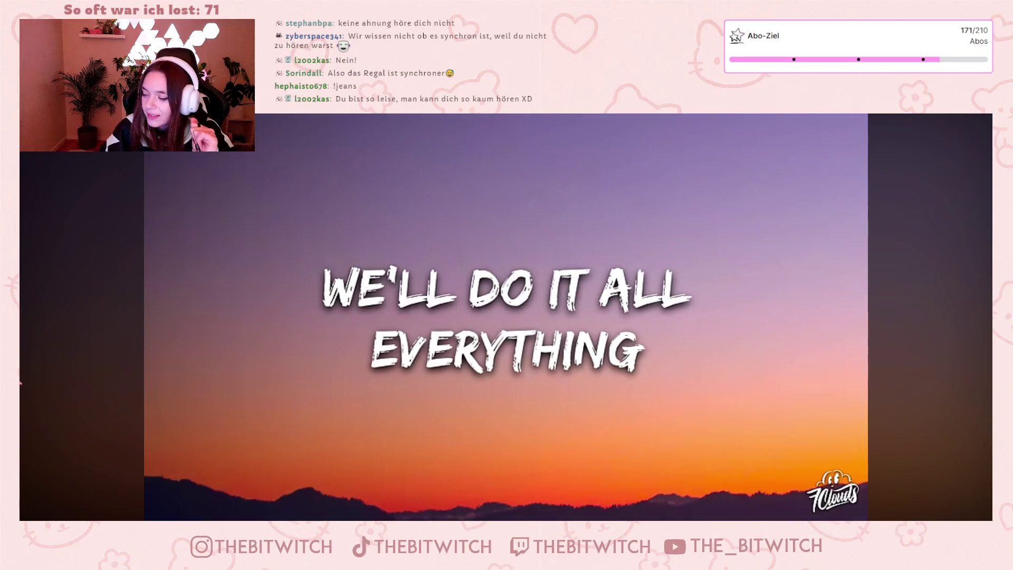
mouse_move(231, 313)
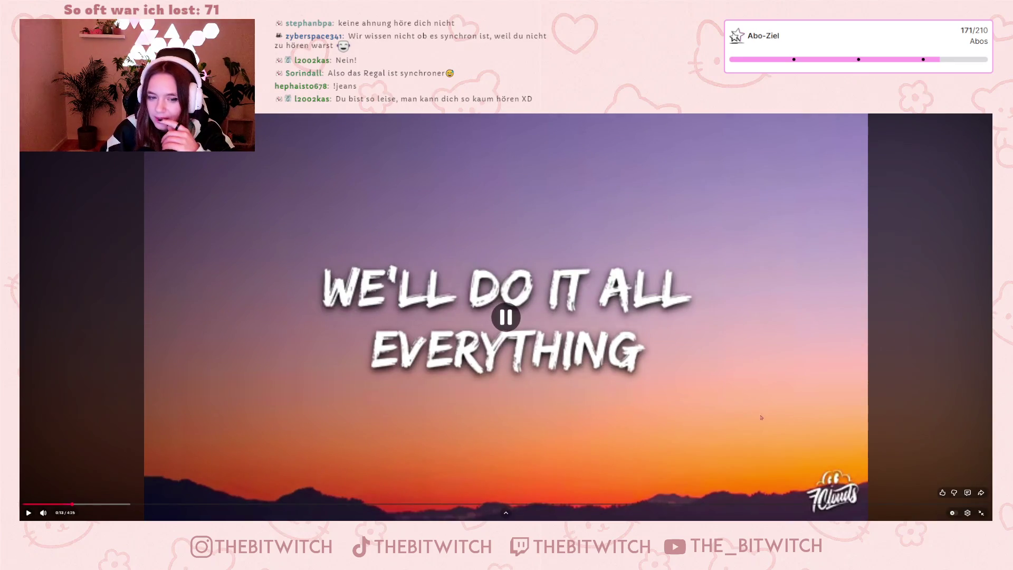
left_click(968, 513)
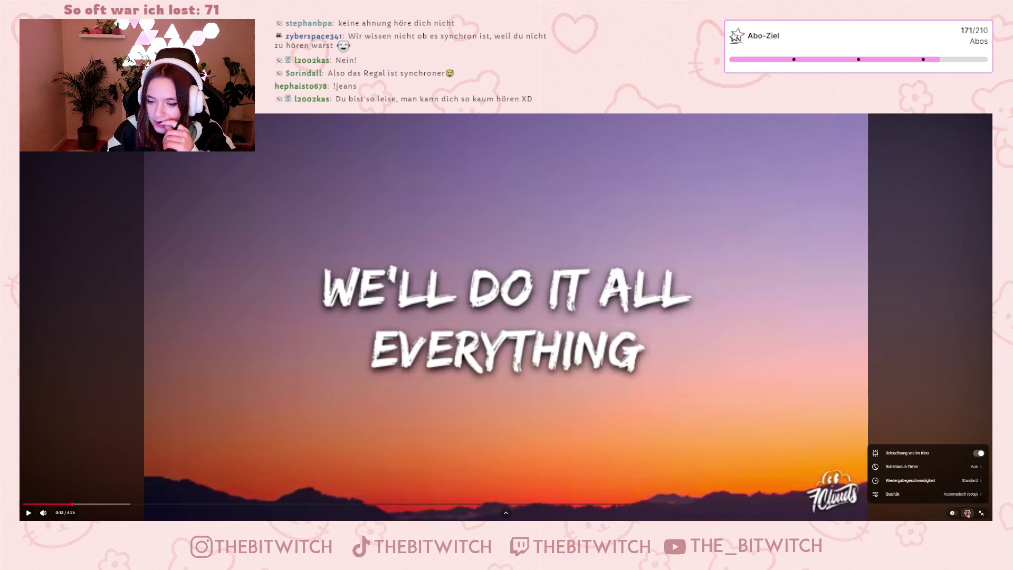
left_click(964, 495)
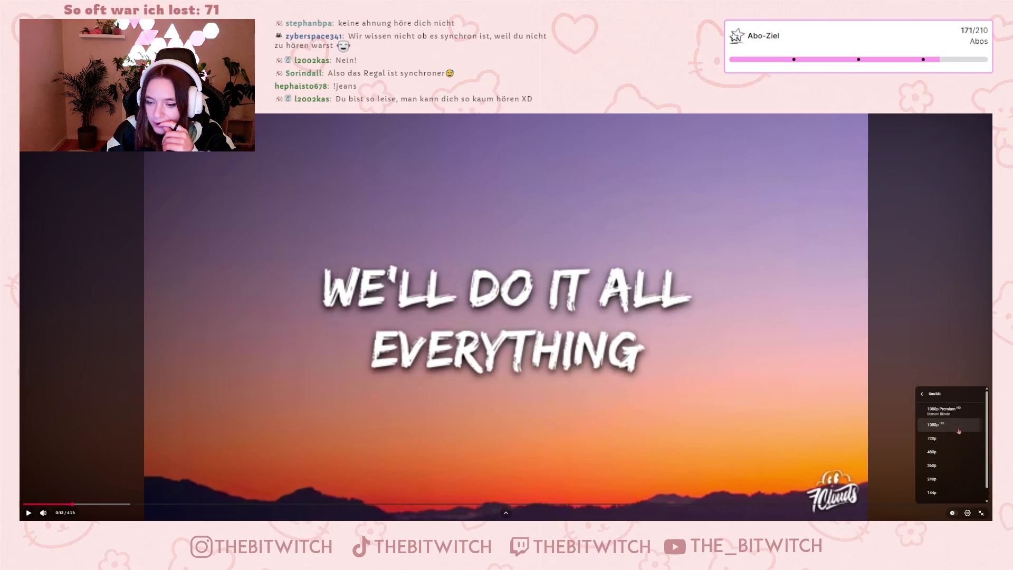
left_click(940, 424)
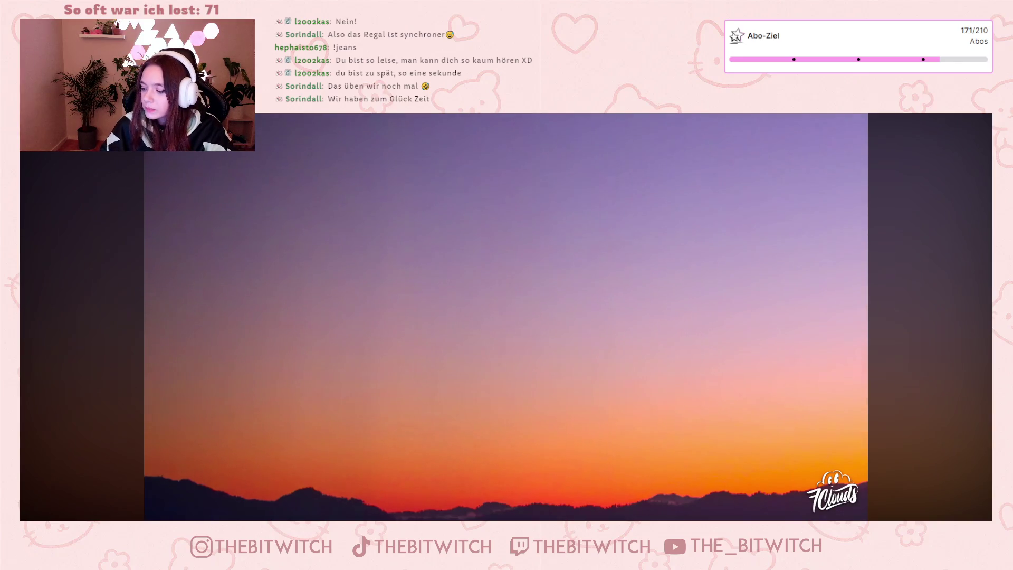
mouse_move(70, 465)
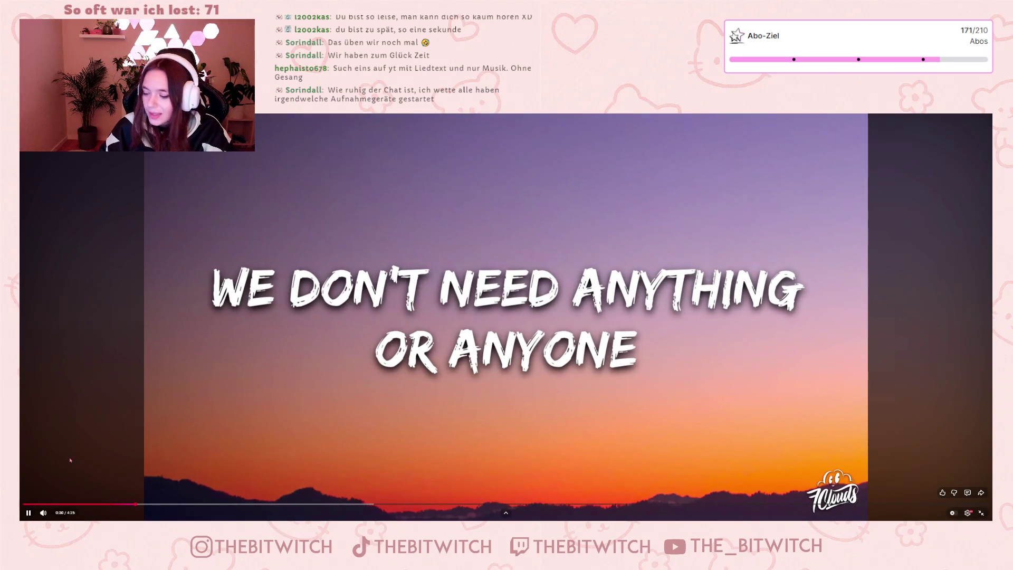
Pause the lyric video and rewind it to 0:00.
left_click(195, 413)
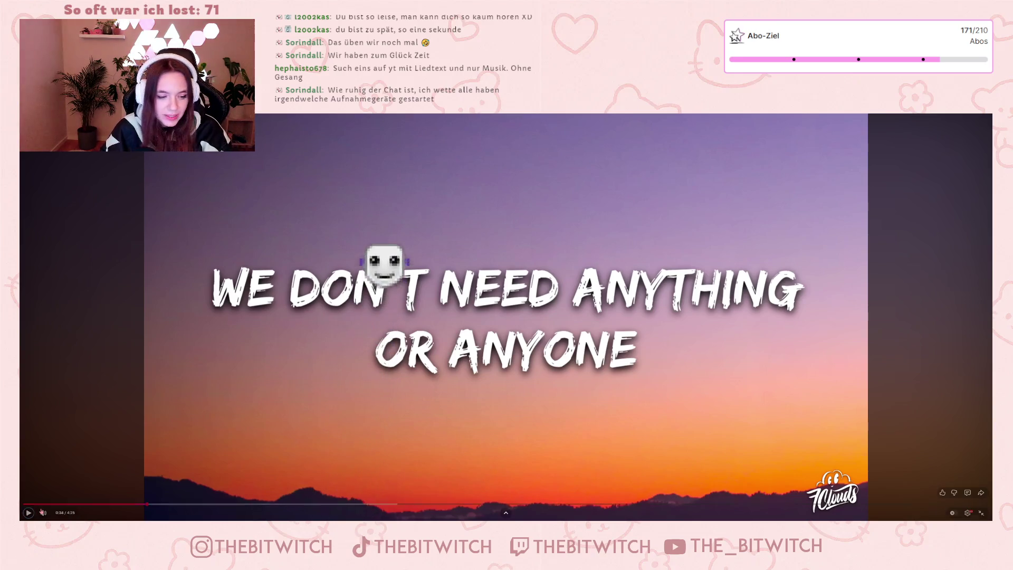
left_click(26, 504)
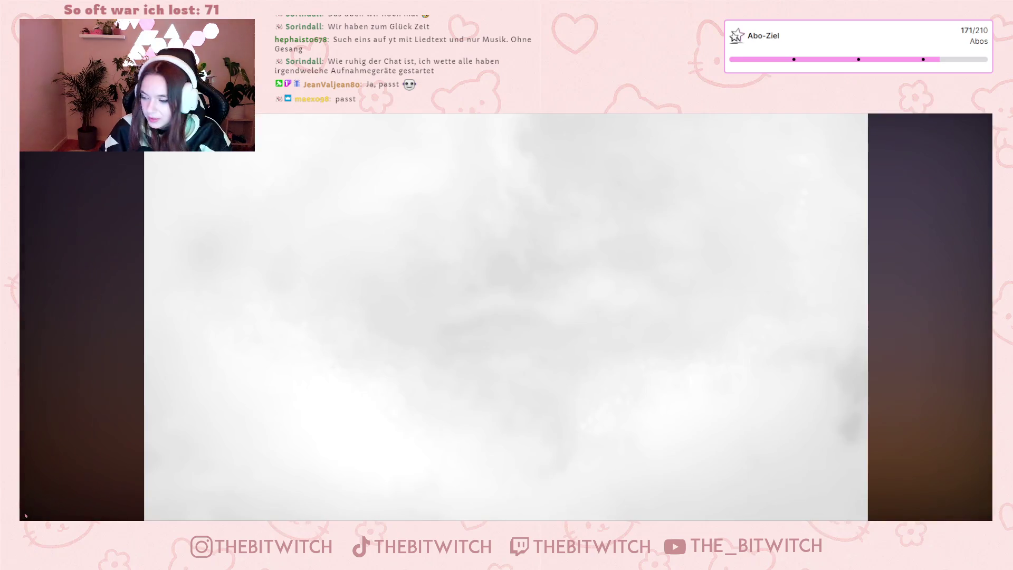
mouse_move(28, 518)
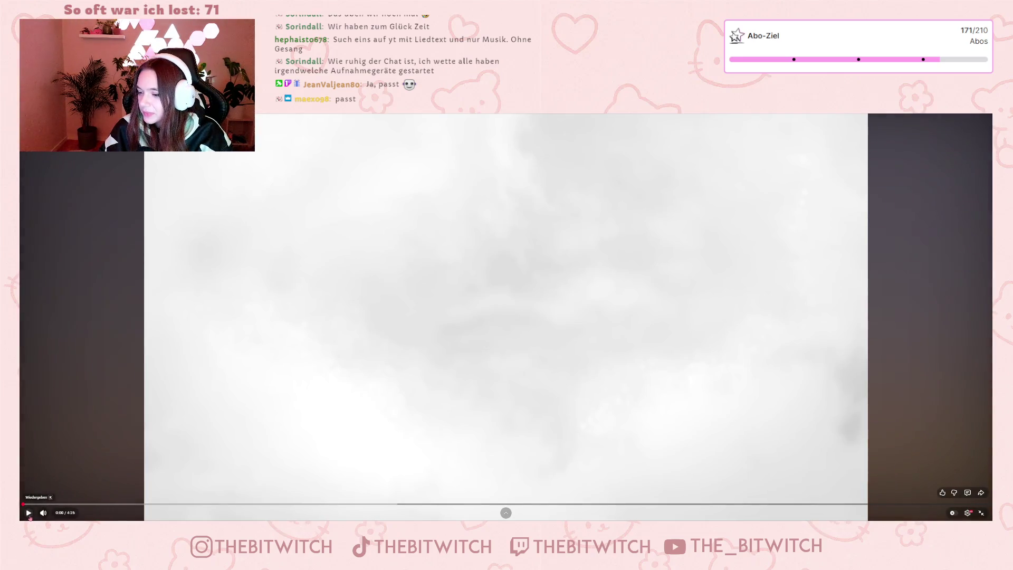
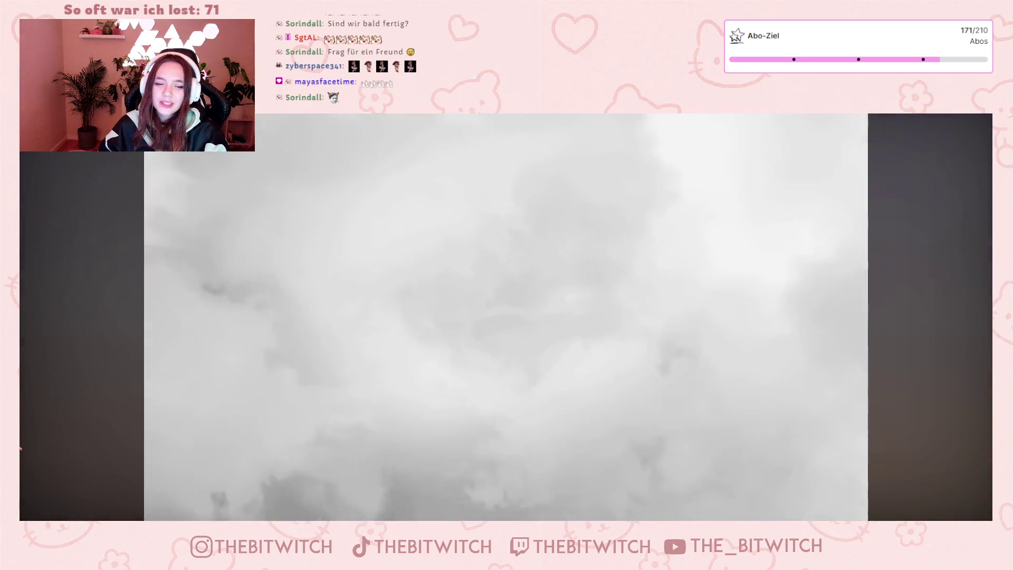
Pause the Chasing Cars lyrics video near its end and exit fullscreen.
left_click(502, 325)
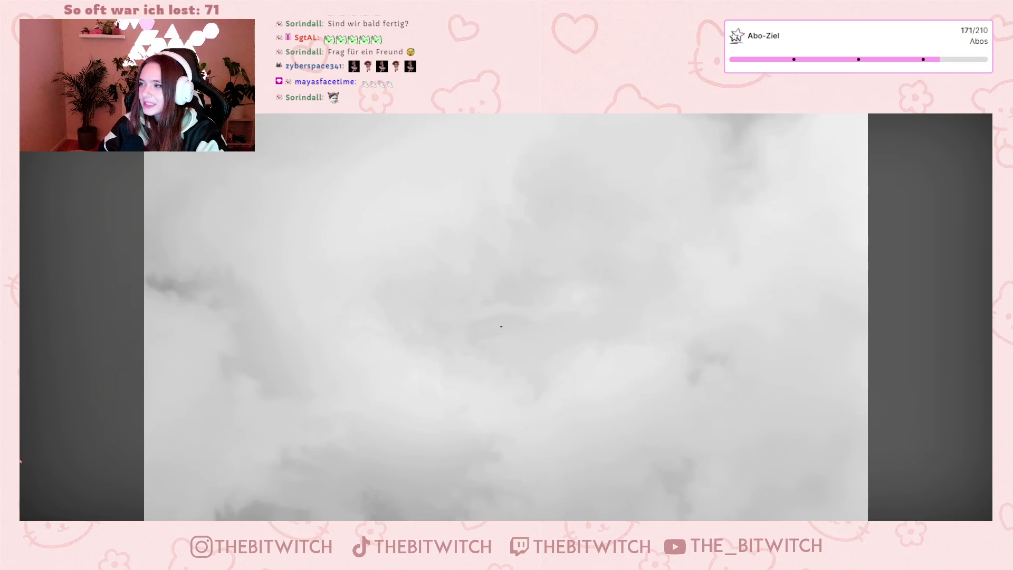
mouse_move(50, 430)
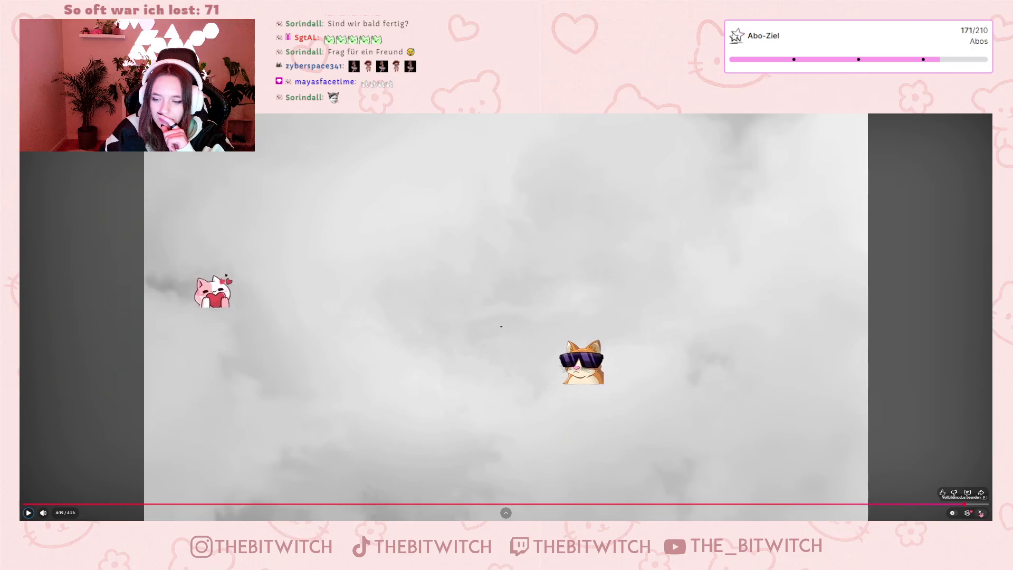
key("Escape")
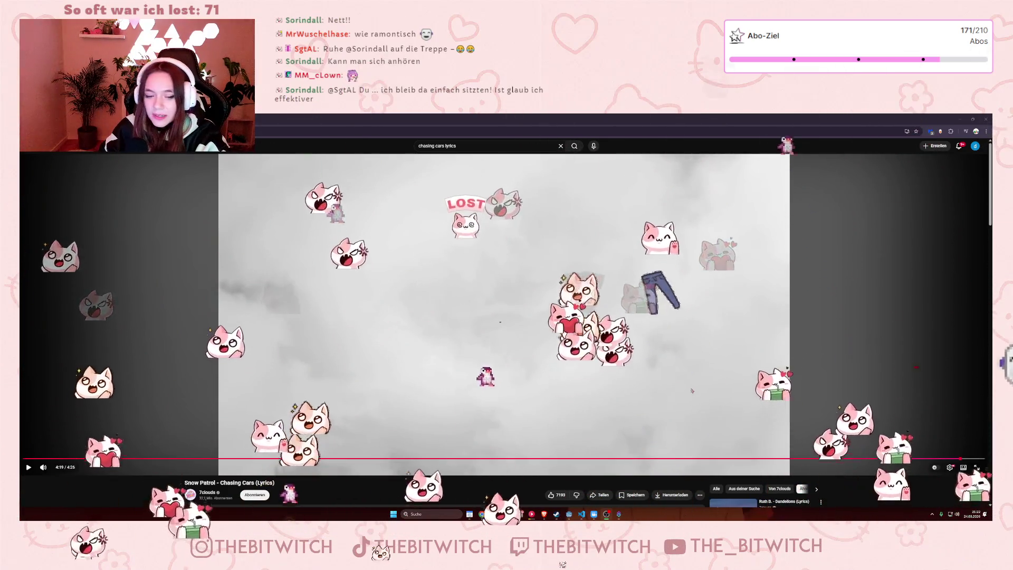
Minimize the YouTube browser window to bring the Godot editor with diary.gd into view.
mouse_move(409, 464)
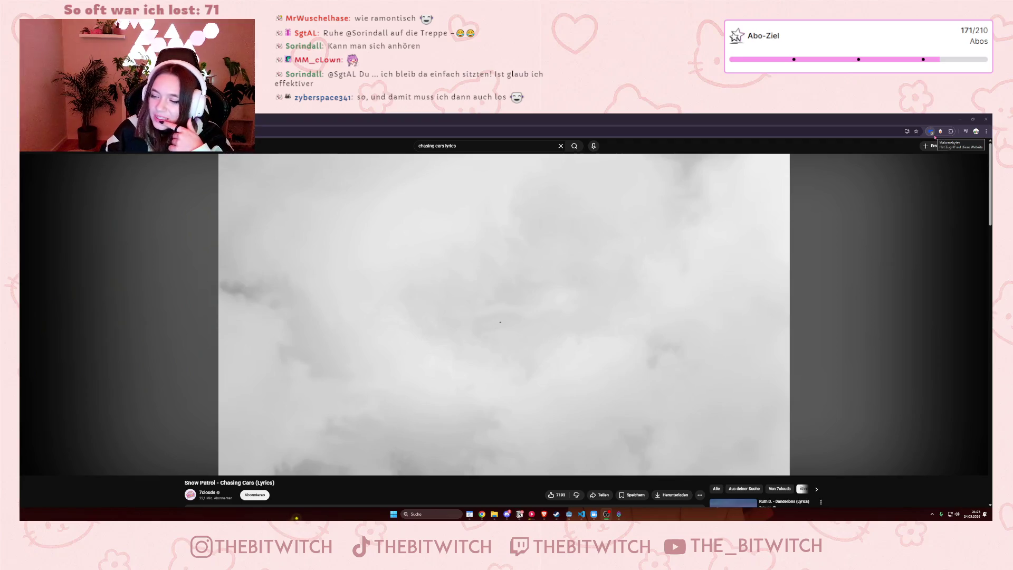
left_click(985, 119)
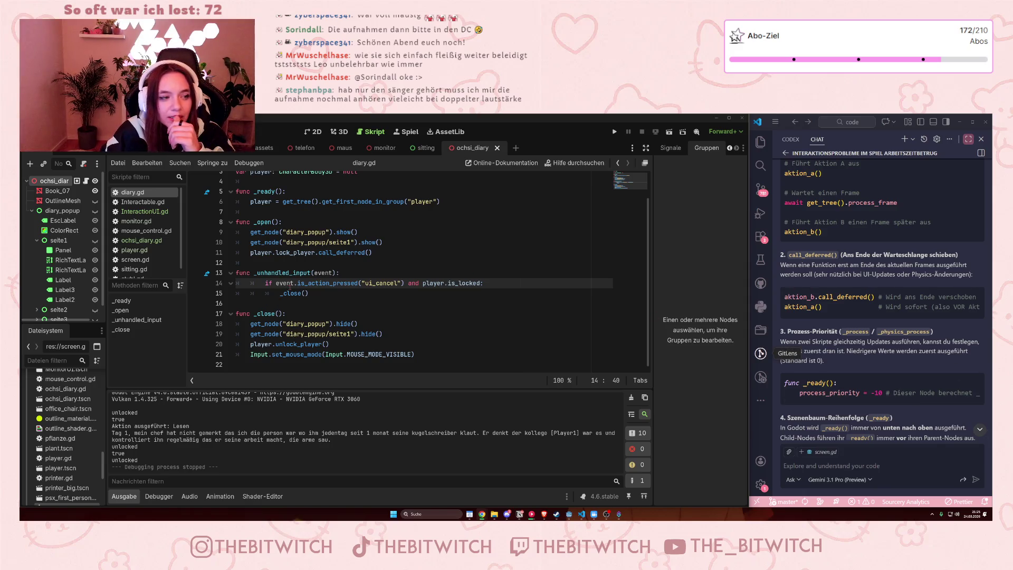
mouse_move(295, 285)
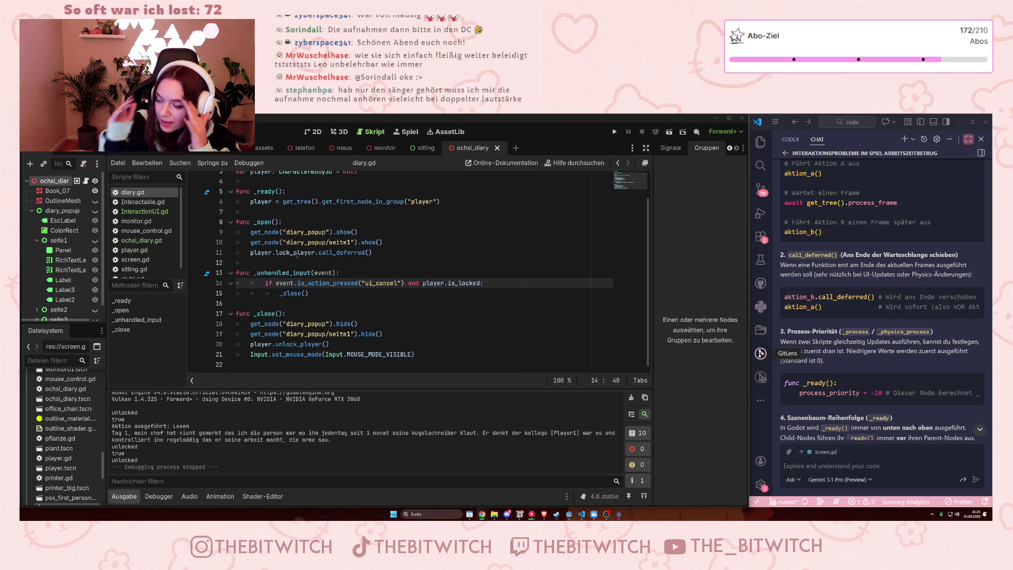
left_click(351, 324)
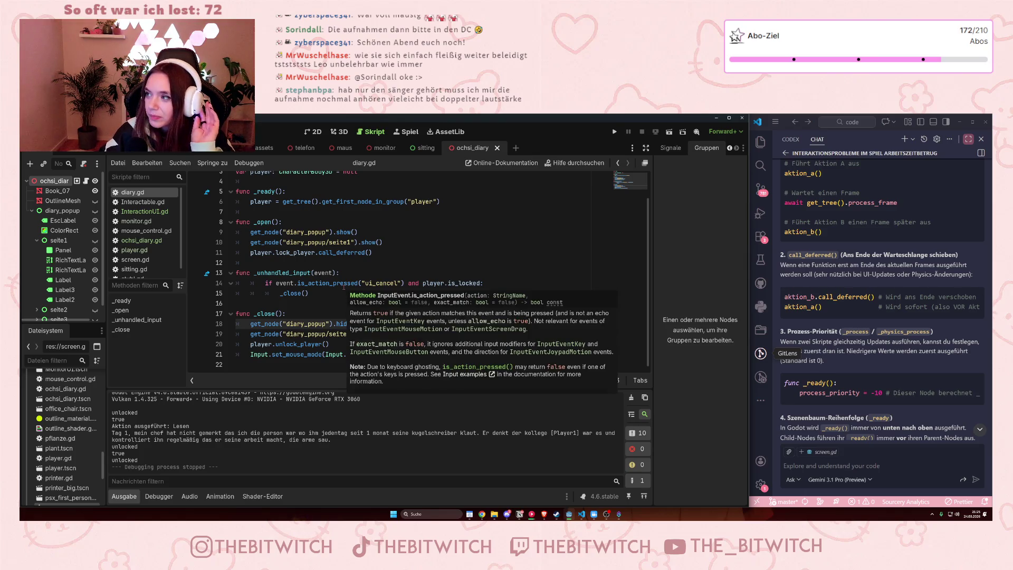
mouse_move(344, 285)
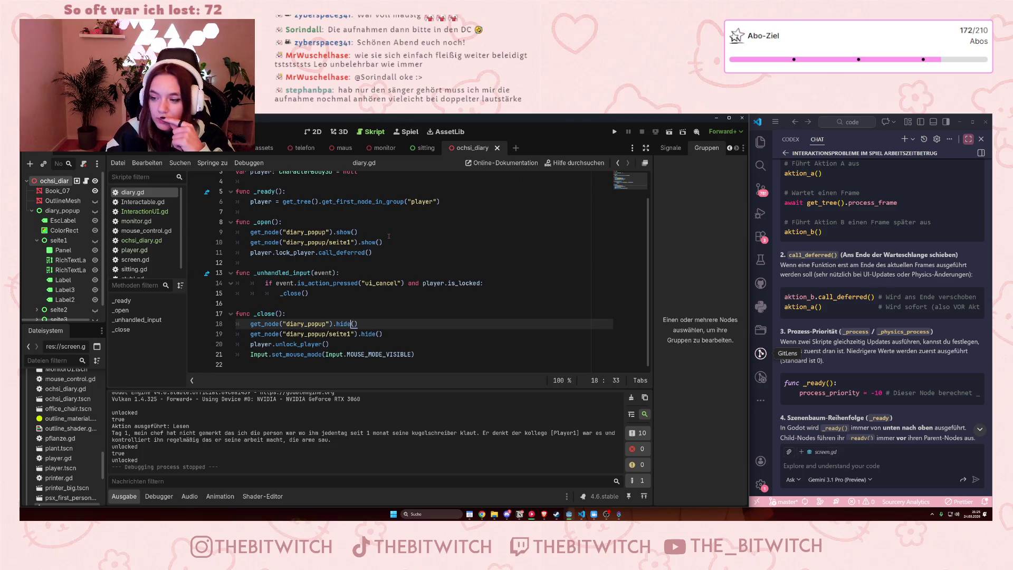
left_click(328, 283)
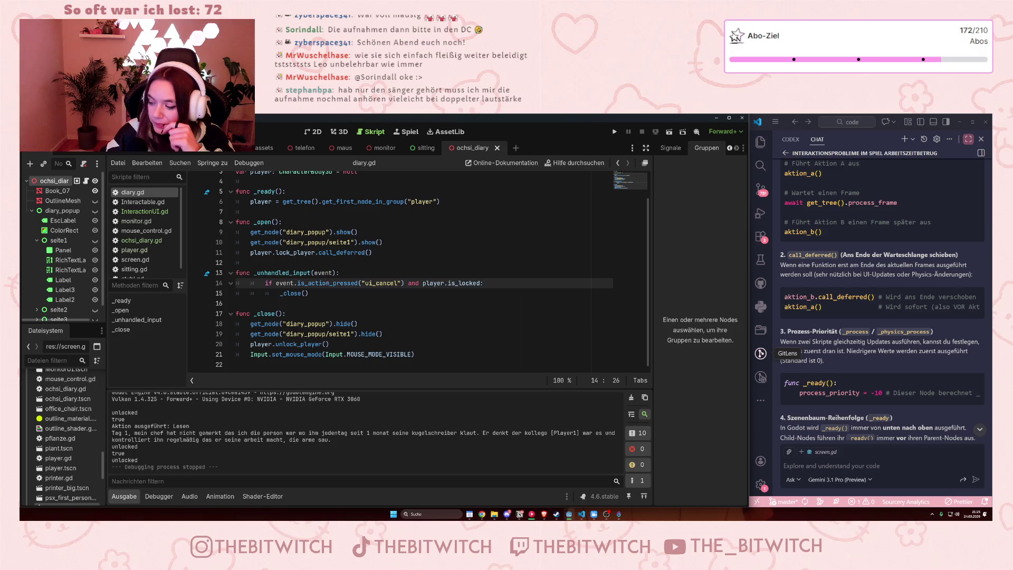
mouse_move(328, 283)
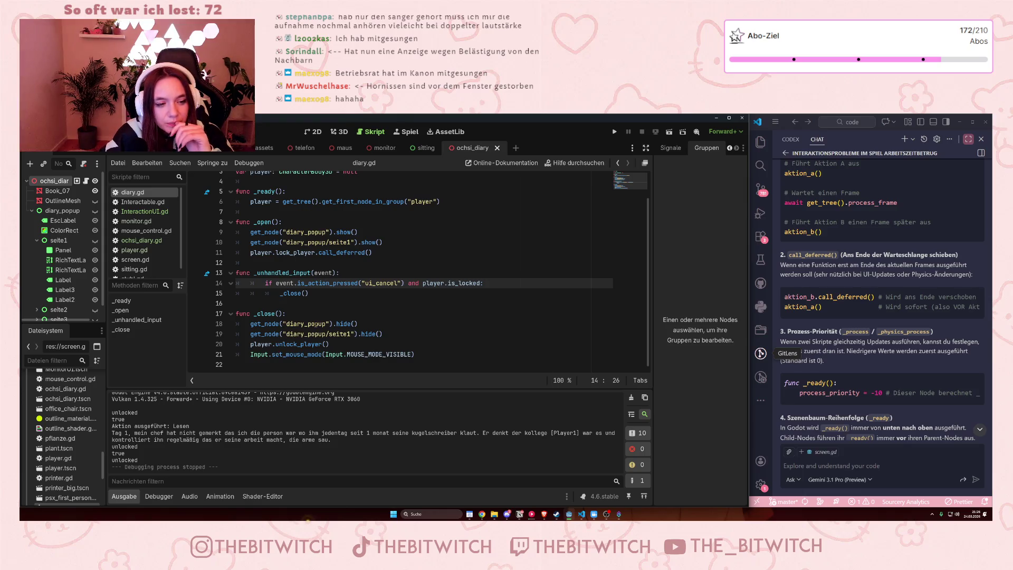
Review the hide() and lock_player/unlock_player calls in diary.gd's _open and _close functions.
left_click_drag(337, 324, 358, 323)
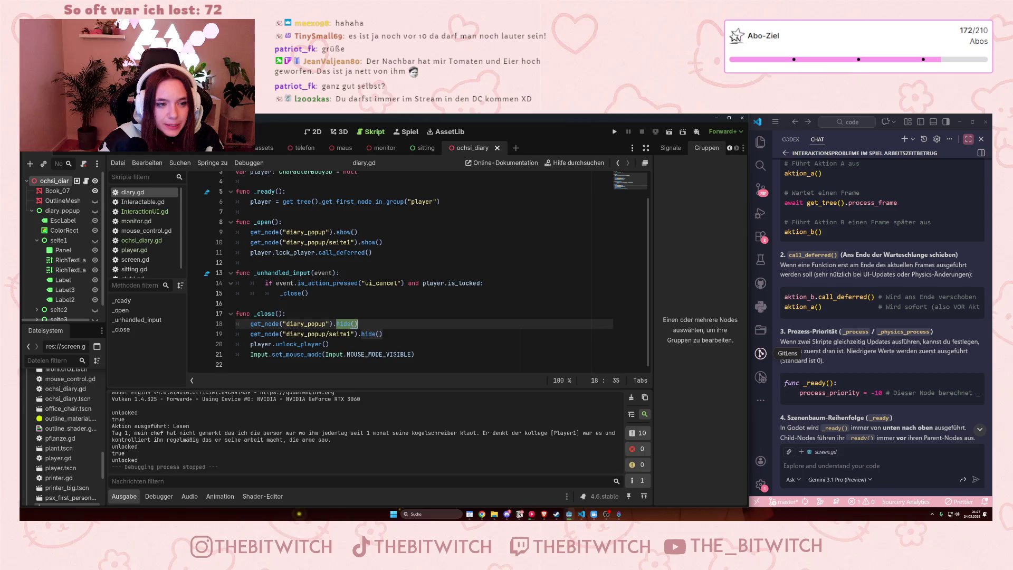
left_click_drag(276, 252, 251, 263)
left_click(327, 296)
left_click(323, 344)
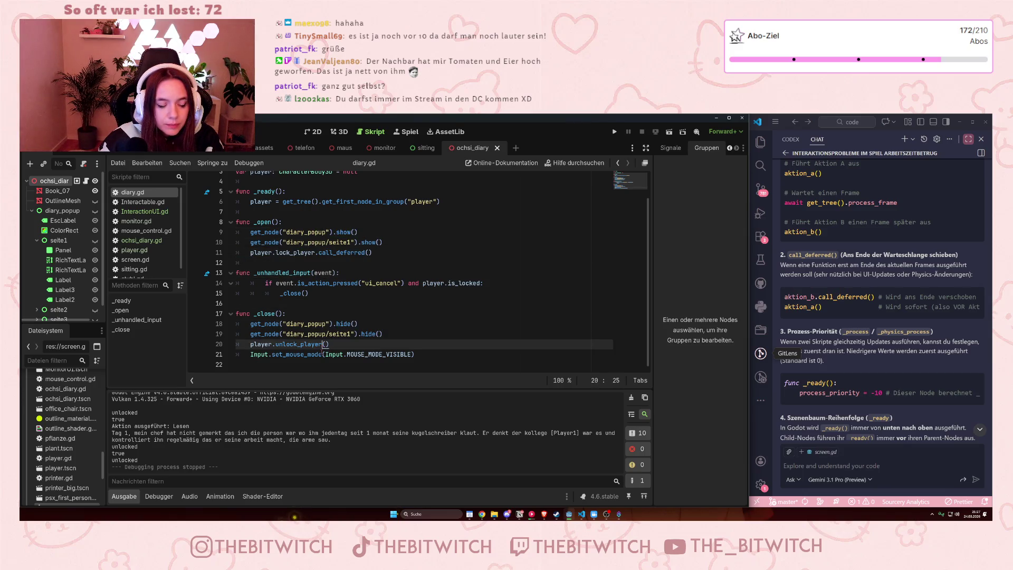
mouse_move(321, 353)
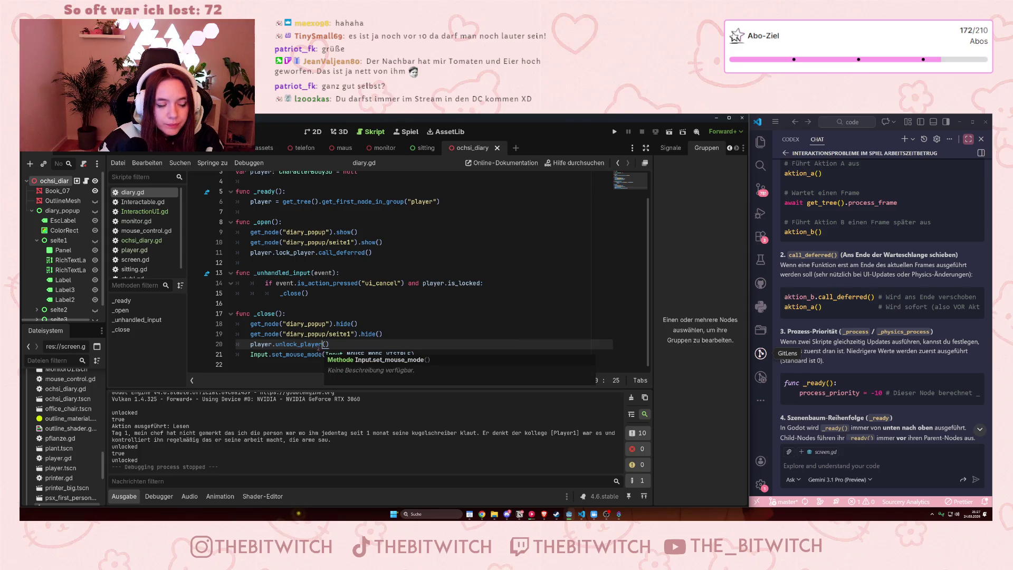
left_click_drag(251, 324, 328, 355)
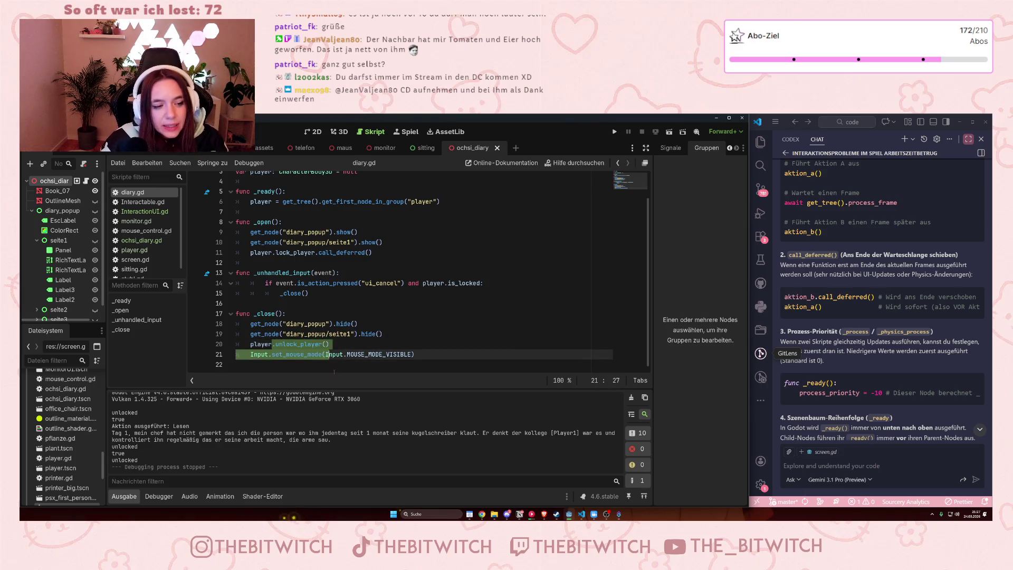
Check the hide() and unlock_player lines 19–20 in _close, then collapse the seite1 node's children.
left_click(313, 365)
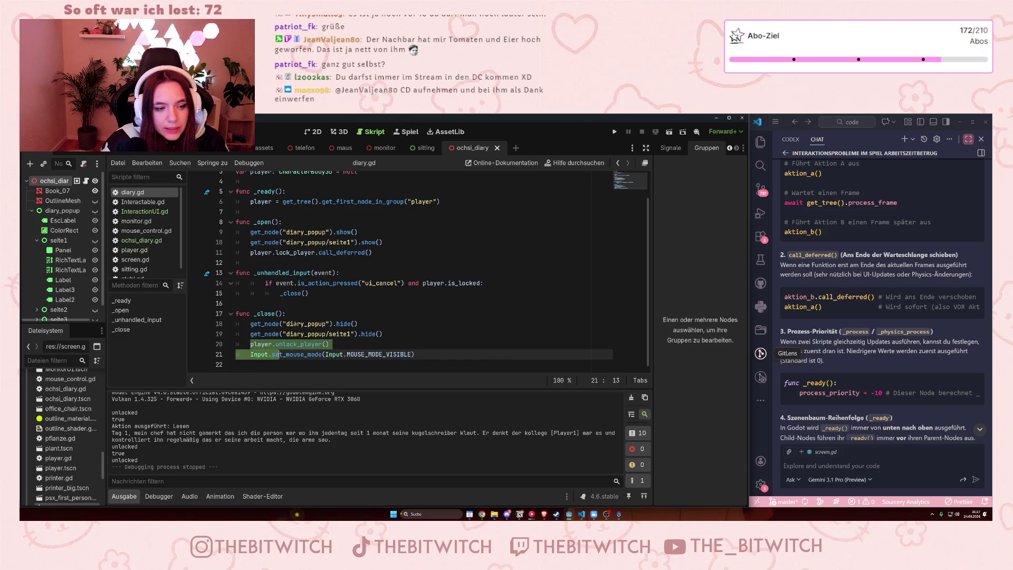
left_click(290, 344)
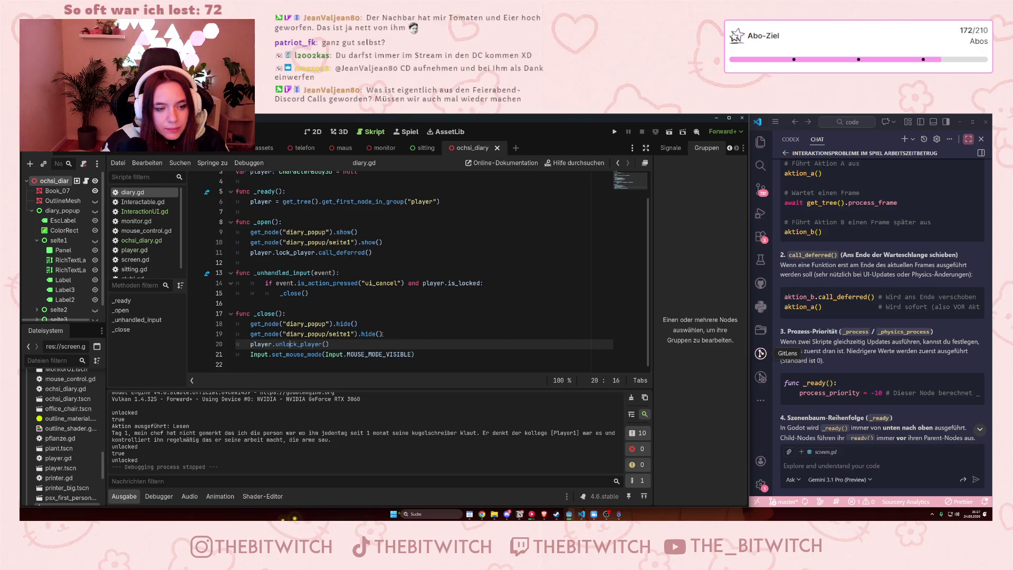
left_click(400, 332)
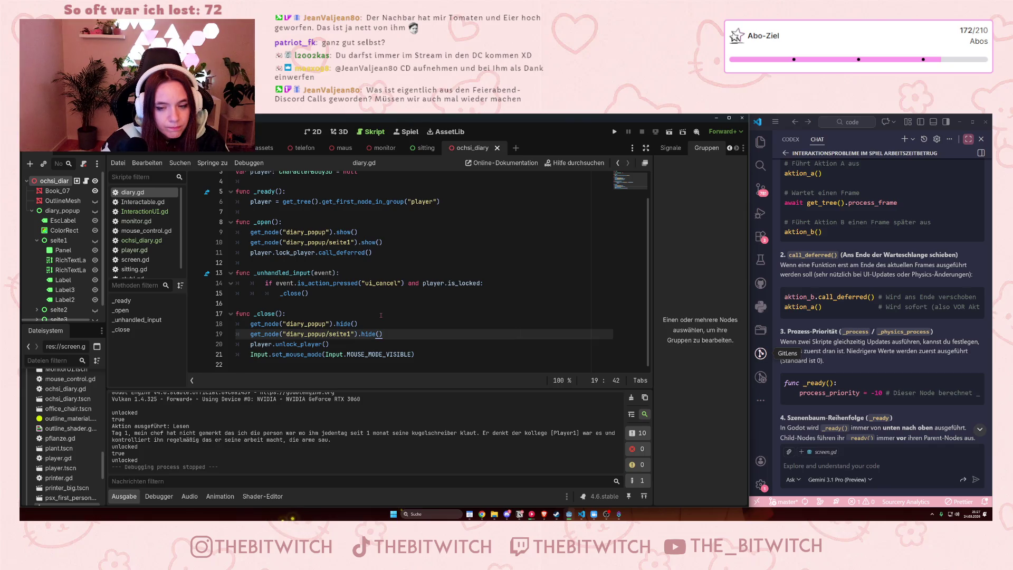
left_click(366, 334)
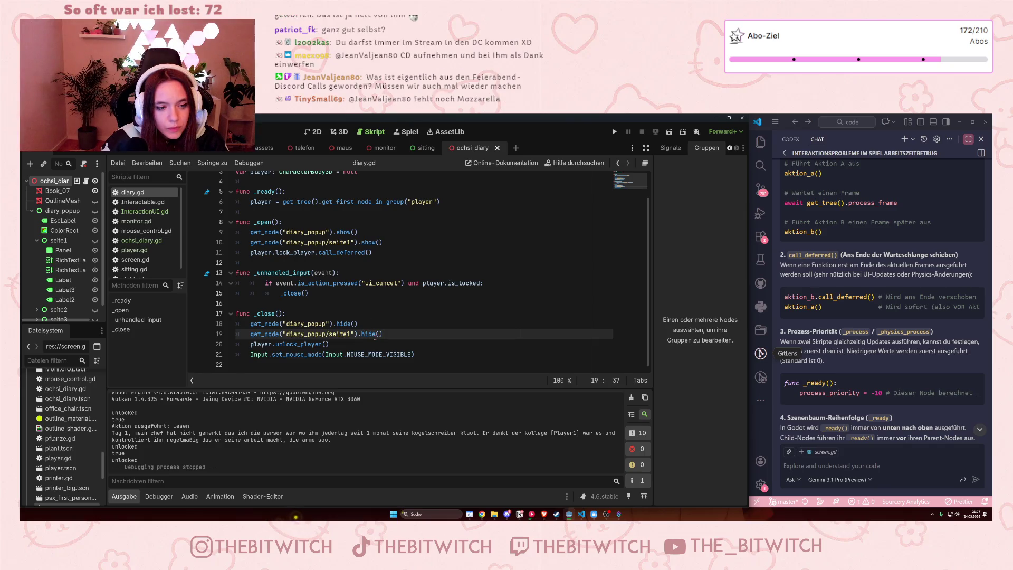
left_click(397, 332)
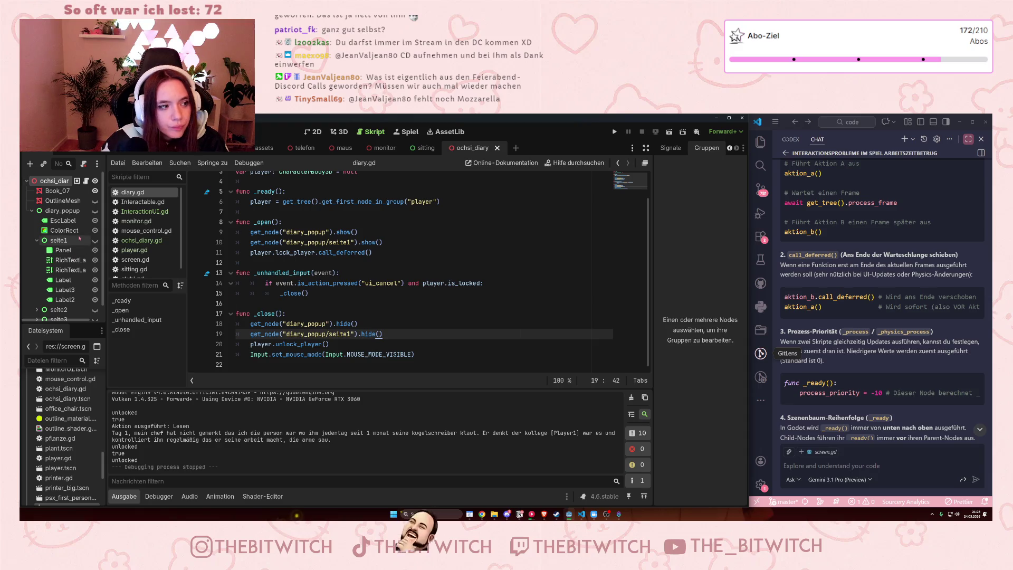
left_click(38, 241)
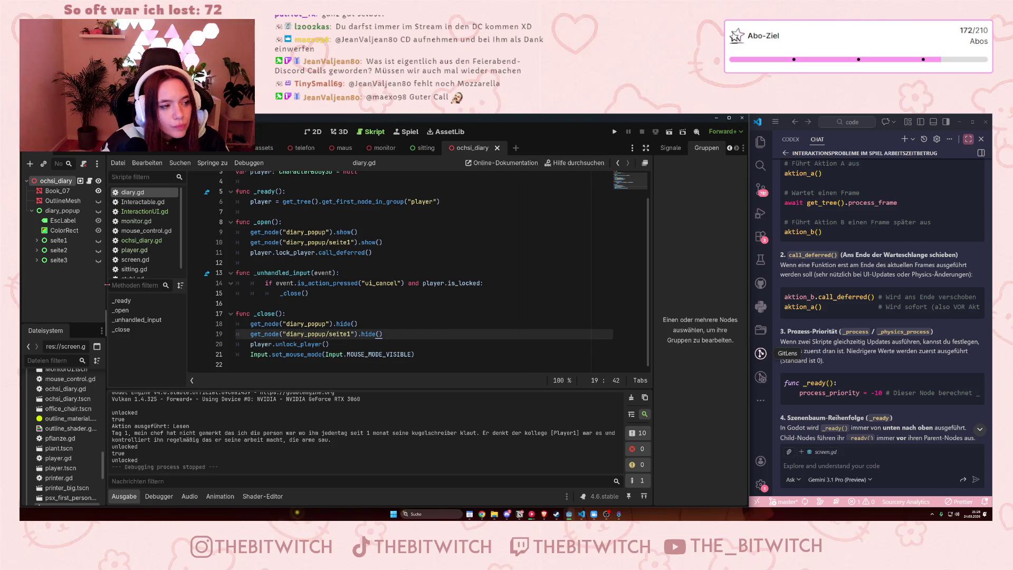